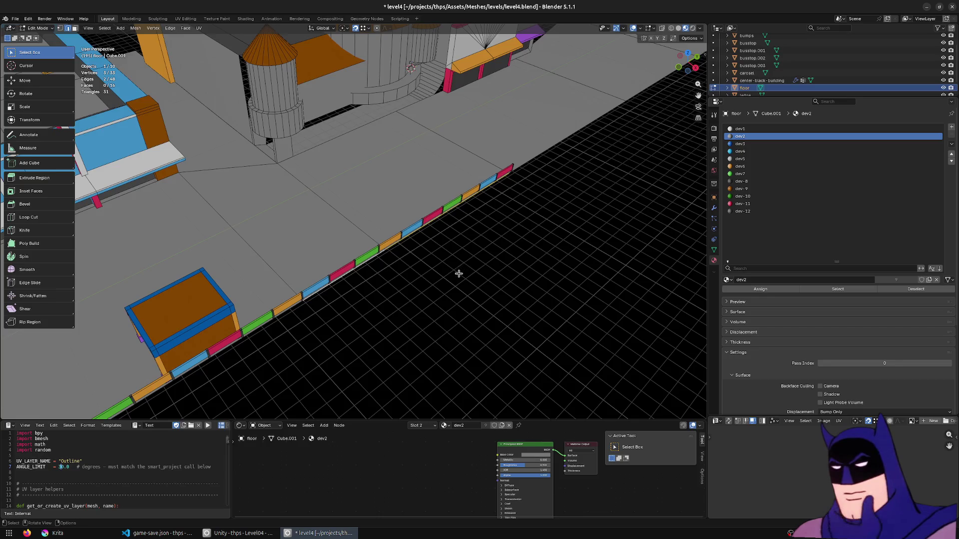
Orbit down to view the buildings along the colourful curb of the level4 floor
mouse_move(458, 273)
middle_down()
mouse_move(476, 249)
mouse_move(471, 278)
mouse_move(460, 278)
middle_up()
Extrude the floor's curb edge down along Z, then shift it 2.1 m along X
key(e)
key(z)
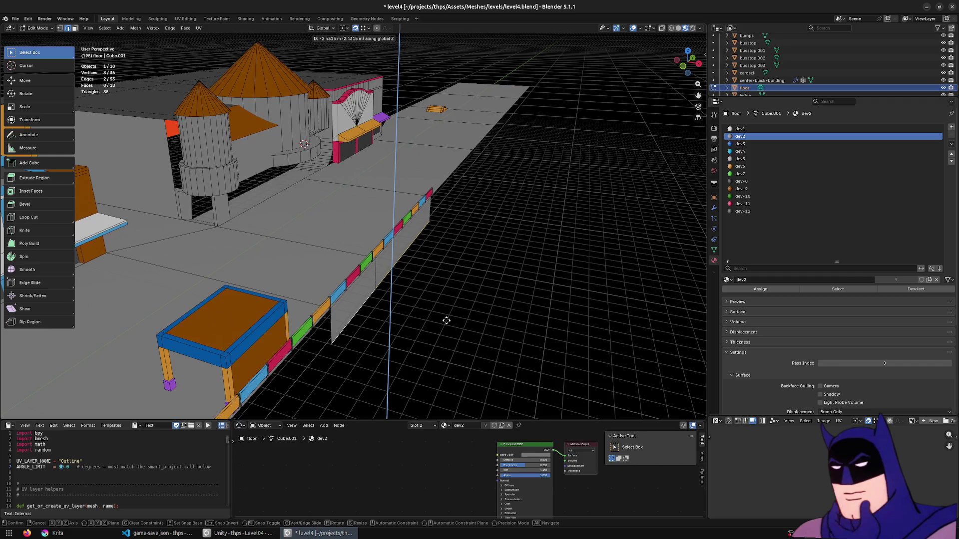
click(446, 320)
key(g)
key(x)
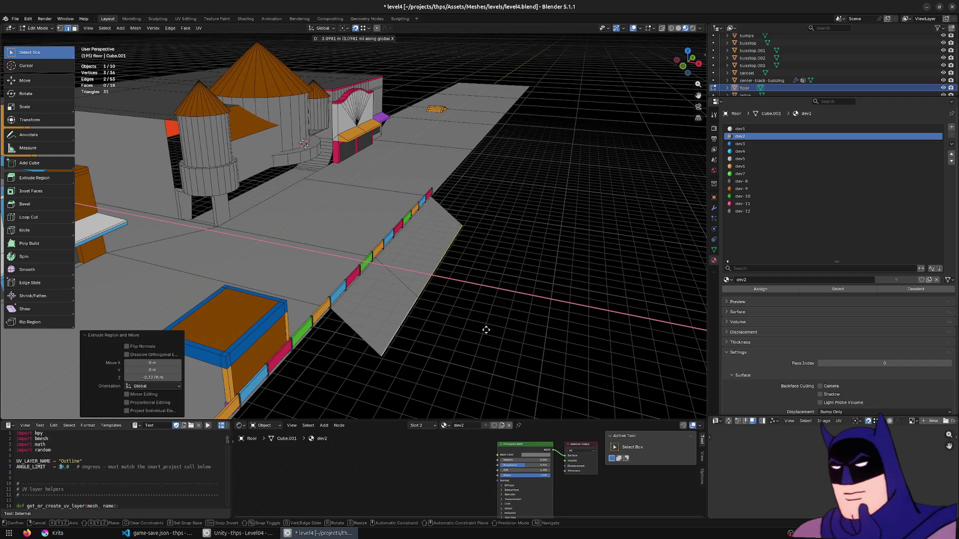
click(473, 328)
mouse_move(473, 328)
middle_down()
mouse_move(419, 300)
mouse_move(311, 299)
mouse_move(561, 302)
middle_up()
click(294, 298)
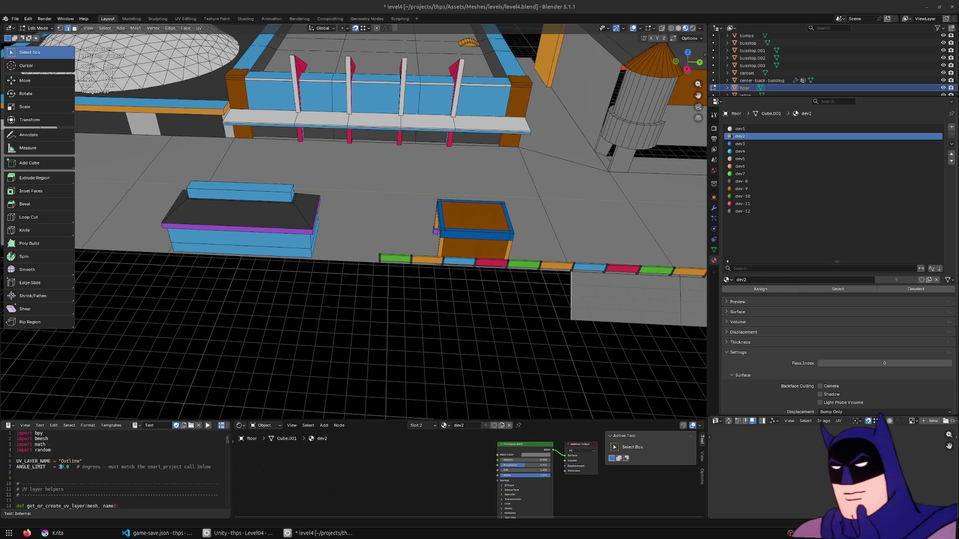
key(XF86AudioRaiseVolume)
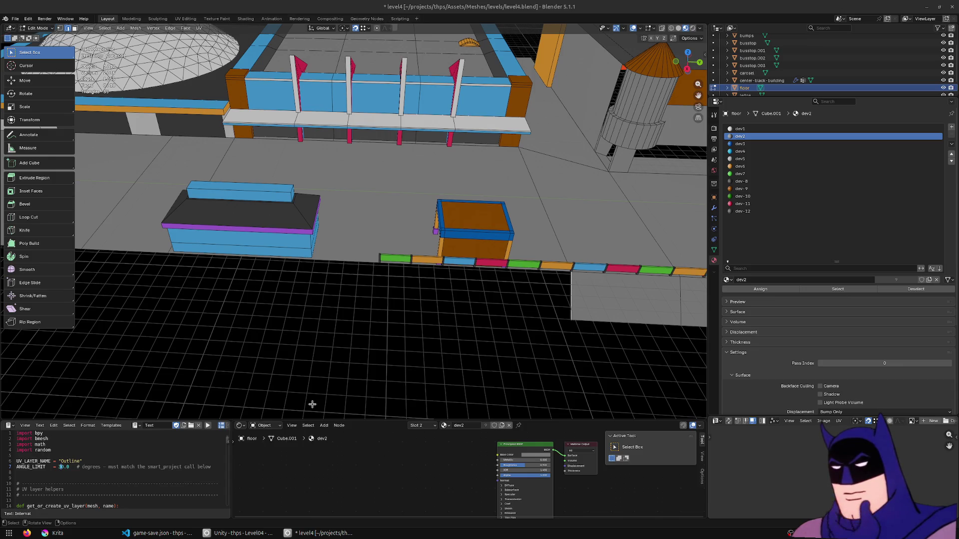
Reselect the floor mesh and extrude its curb edge about 27 m along Y
middle_drag(344, 246, 393, 253)
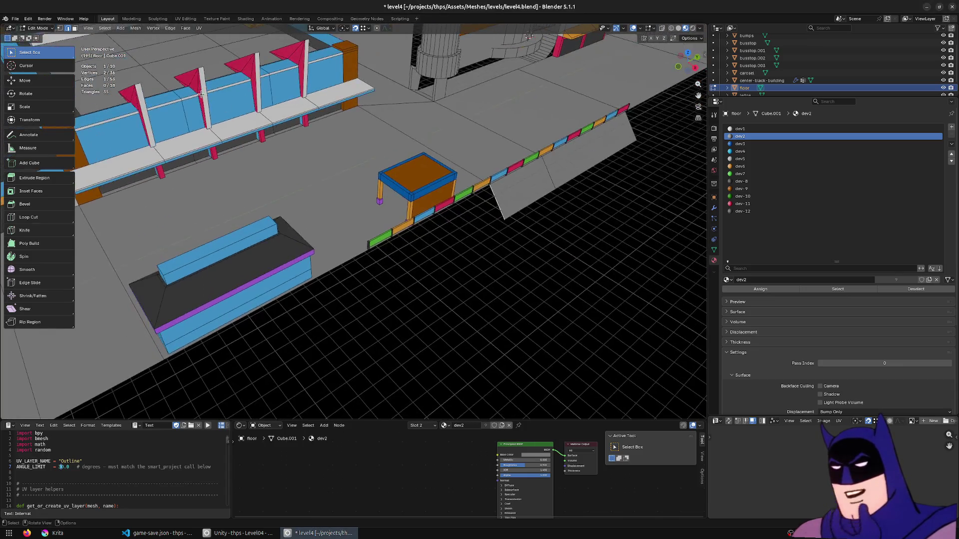
key(Tab)
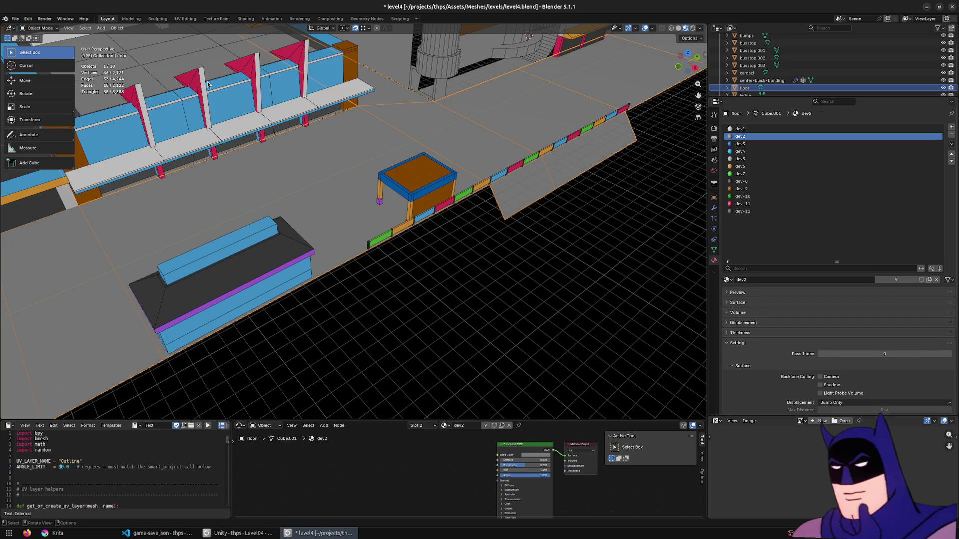
click(259, 120)
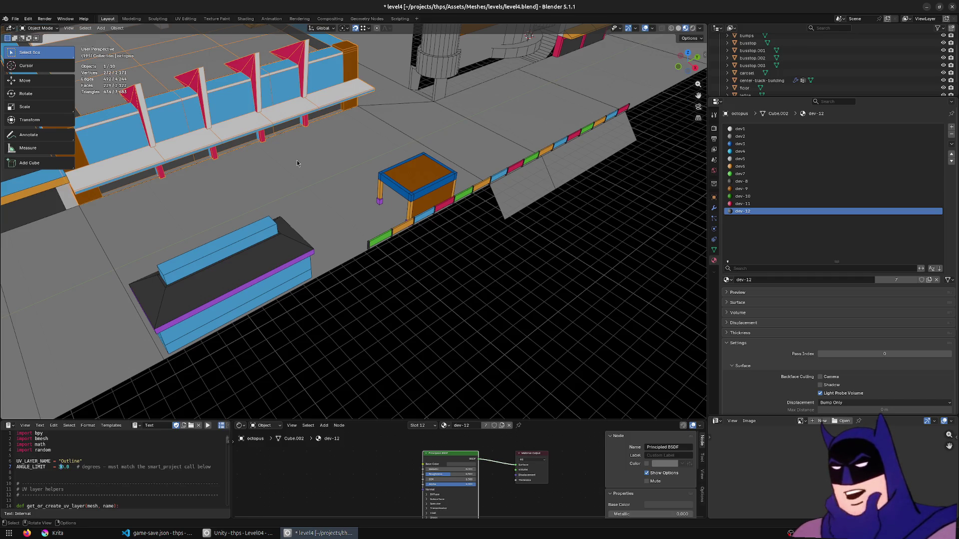
mouse_move(321, 163)
middle_down()
mouse_move(479, 217)
mouse_move(467, 255)
middle_up()
click(467, 255)
key(Tab)
middle_drag(298, 275, 486, 273)
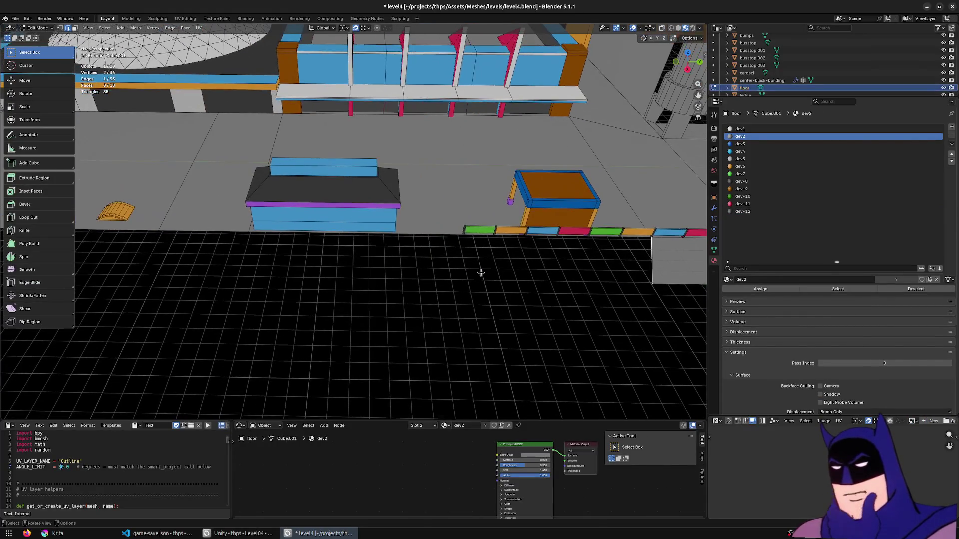
key(e)
key(y)
click(241, 235)
Assign the dev-8 material to the run of faces along the new strip
mouse_move(349, 268)
middle_down()
mouse_move(456, 223)
mouse_move(509, 180)
middle_up()
click(509, 180)
ctrl+click(370, 259)
click(741, 181)
click(761, 290)
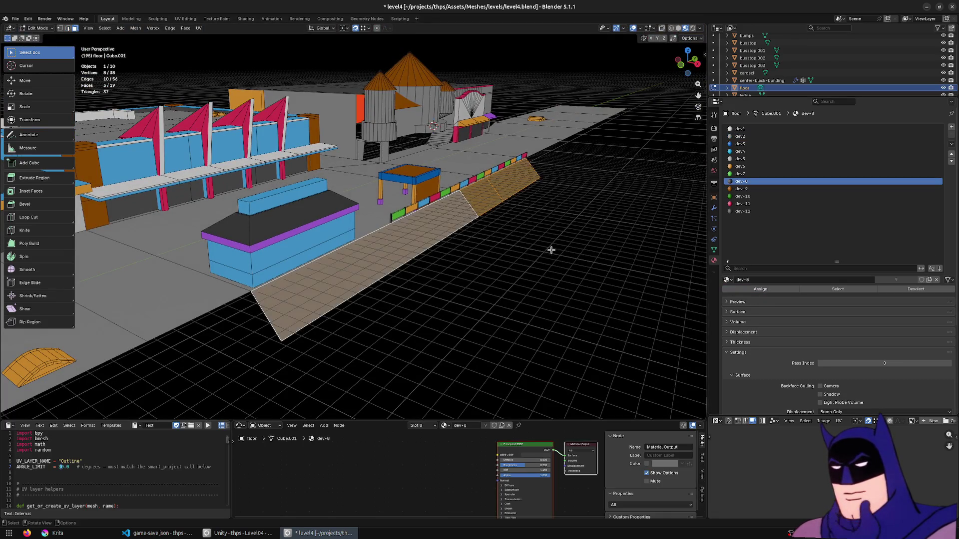
Merge the floor's duplicate vertex by distance, then select the busstop.003 building
key(a)
key(m)
click(505, 242)
click(445, 148)
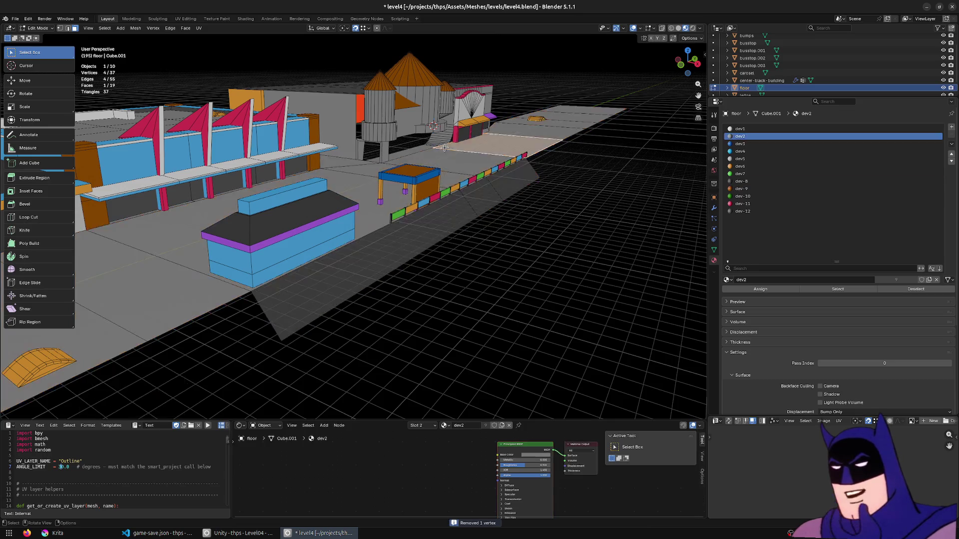
key(Tab)
middle_drag(444, 148, 514, 165)
click(510, 161)
In busstop.003, select the face paths running up the curved wall beside the tower
key(Tab)
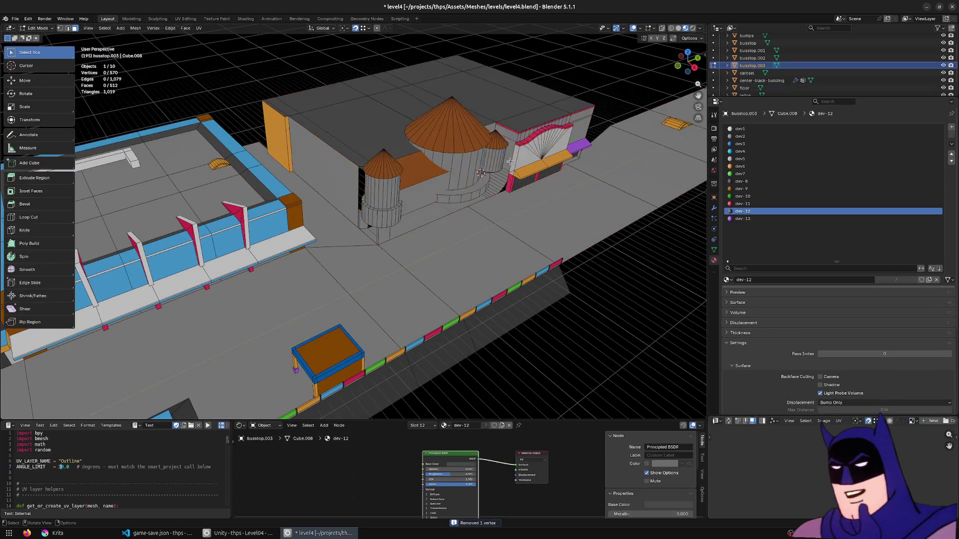
click(503, 176)
key(KP_Decimal)
scroll(332, 263, down, 4)
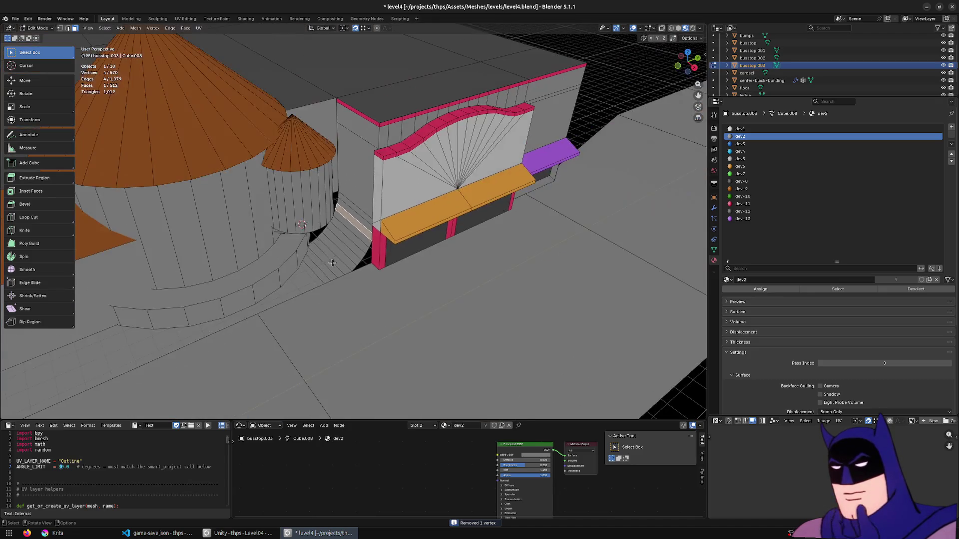
middle_drag(332, 262, 362, 127)
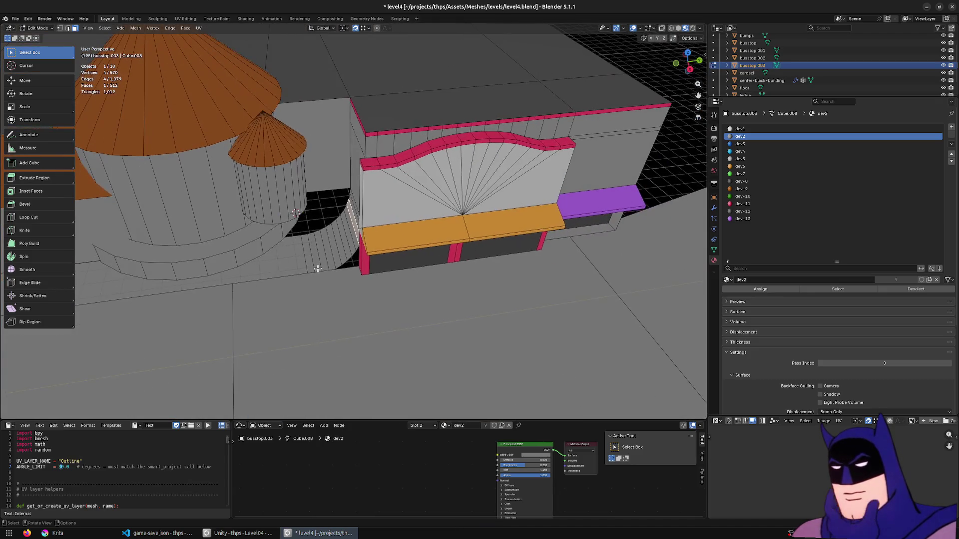
ctrl+click(362, 126)
middle_drag(413, 202, 319, 246)
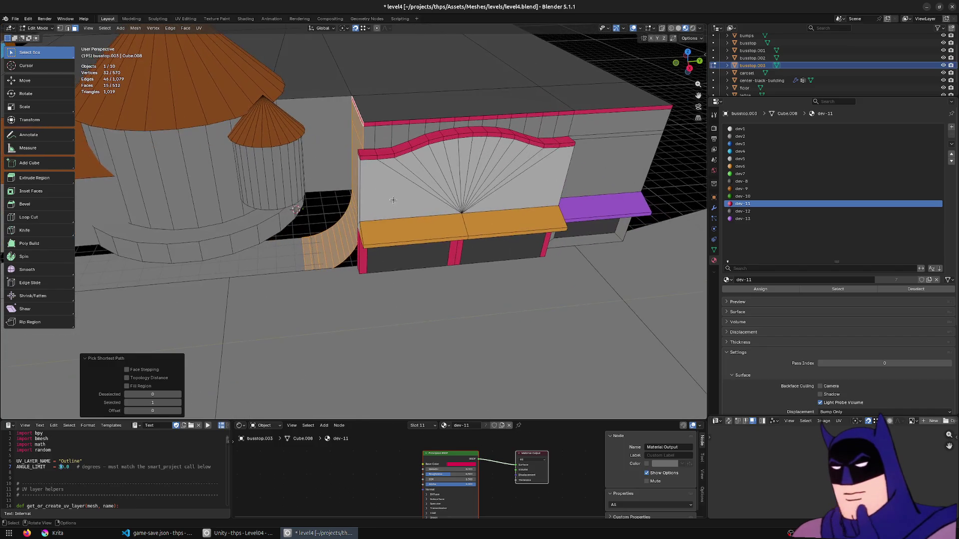
click(320, 246)
mouse_move(334, 183)
middle_down()
mouse_move(366, 142)
mouse_move(341, 234)
middle_up()
ctrl+click(365, 128)
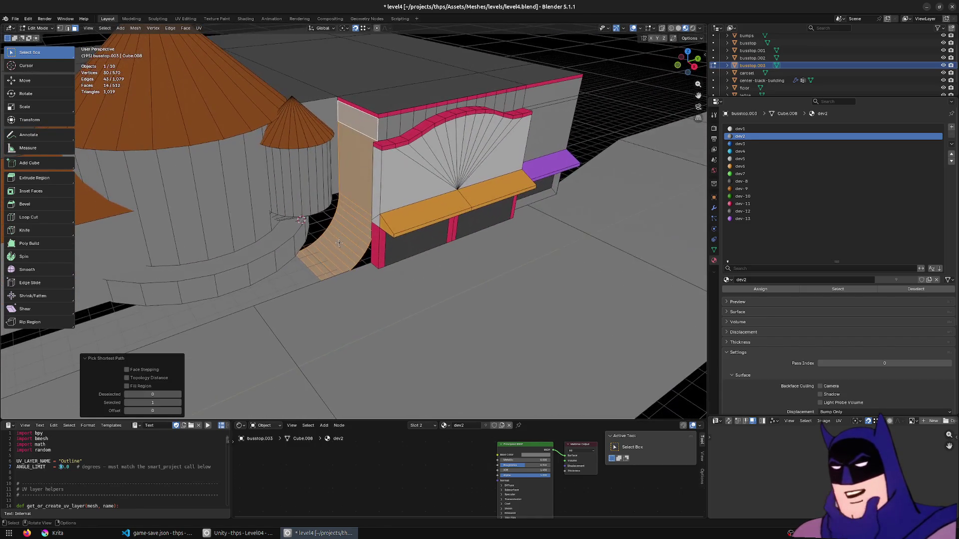
Inspect beneath the structure and select the left wall faces running into the cone
mouse_move(313, 267)
middle_down()
mouse_move(422, 249)
mouse_move(286, 259)
middle_up()
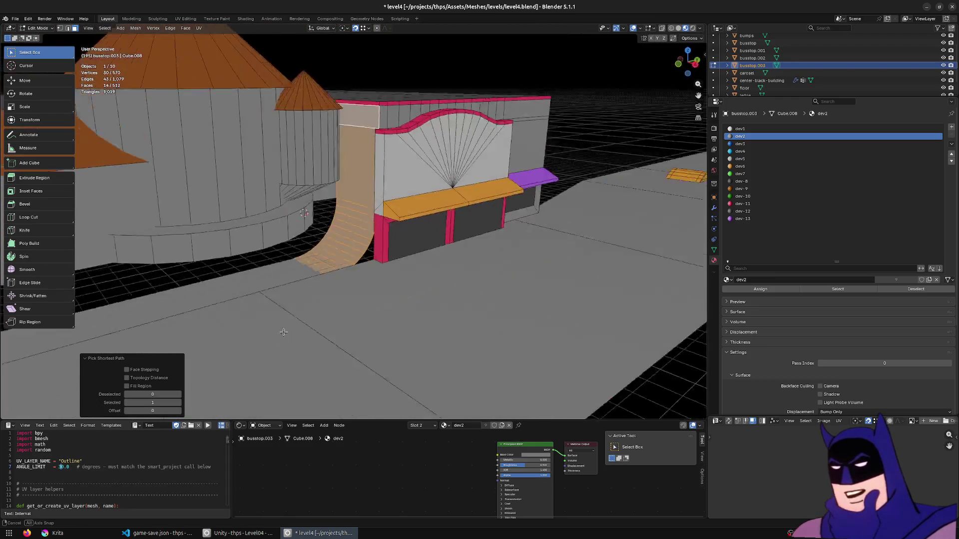
middle_drag(460, 203, 524, 248)
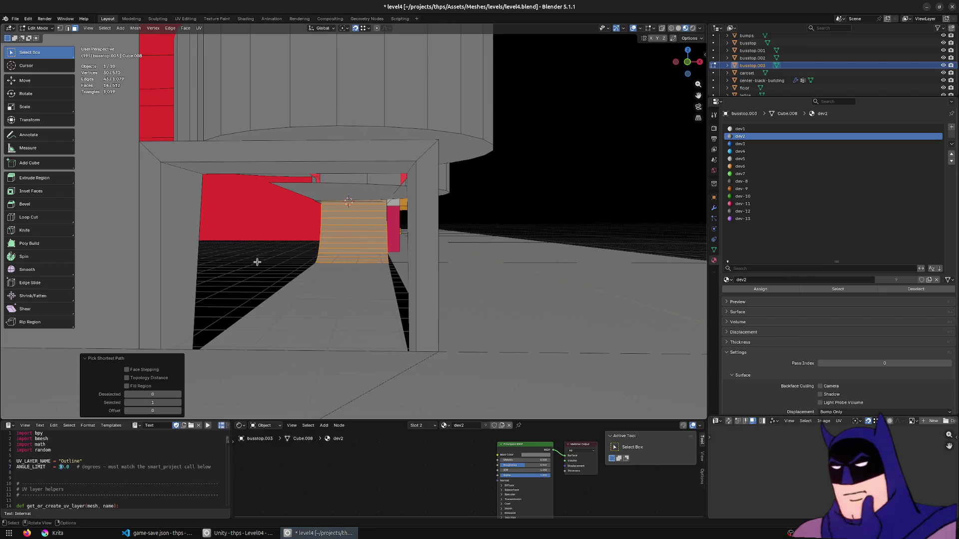
mouse_move(492, 232)
middle_down()
mouse_move(390, 249)
mouse_move(409, 267)
middle_up()
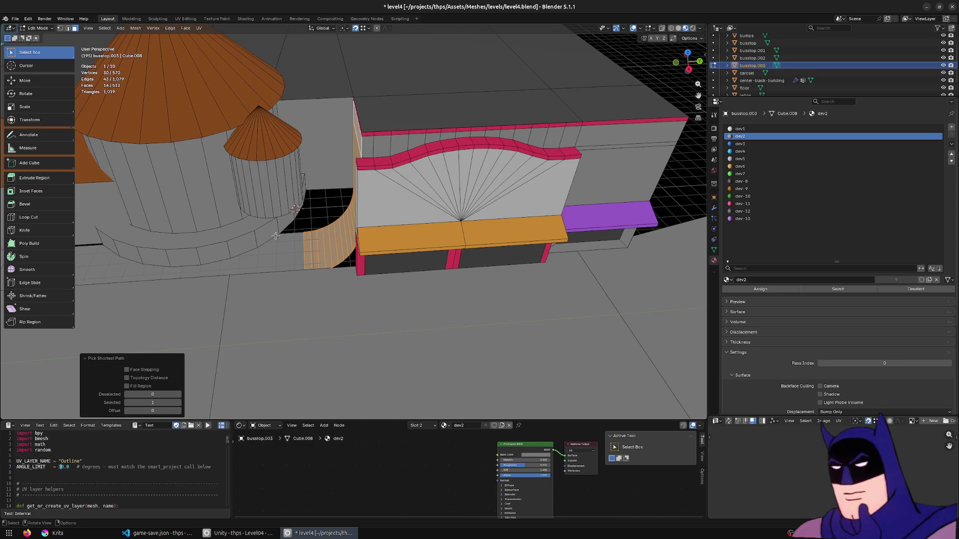
click(324, 150)
middle_drag(325, 150, 341, 166)
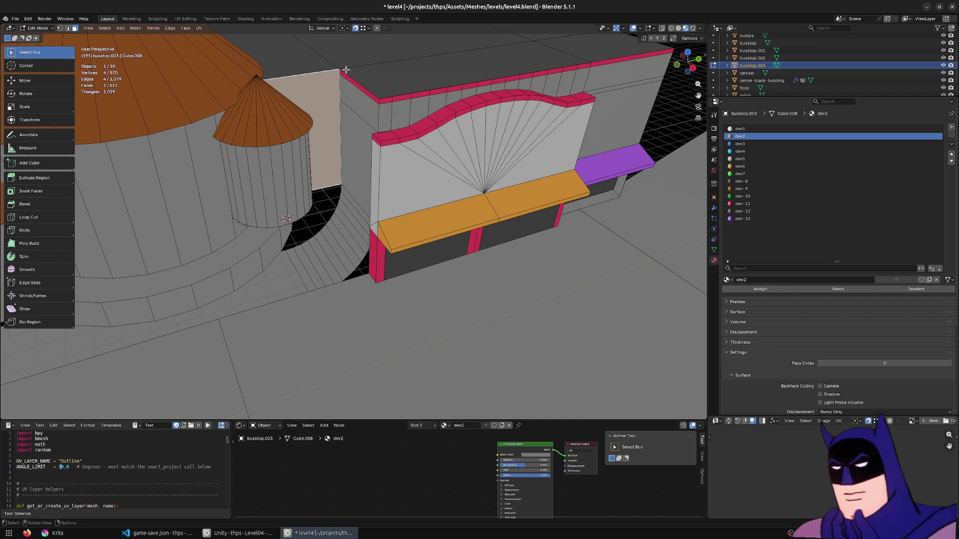
mouse_move(346, 70)
middle_down()
mouse_move(394, 249)
mouse_move(353, 180)
mouse_move(312, 210)
mouse_move(207, 251)
mouse_move(492, 213)
middle_up()
ctrl+click(393, 249)
Clear the face selection, look over the domed building, and return to Object Mode
key(alt+a)
scroll(313, 210, down, 3)
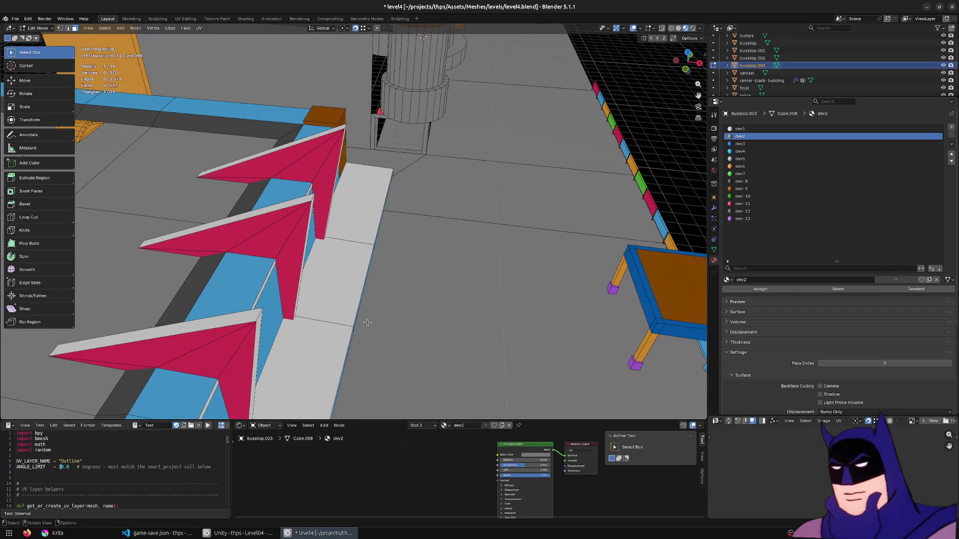
mouse_move(414, 147)
middle_down()
mouse_move(542, 160)
mouse_move(446, 173)
middle_up()
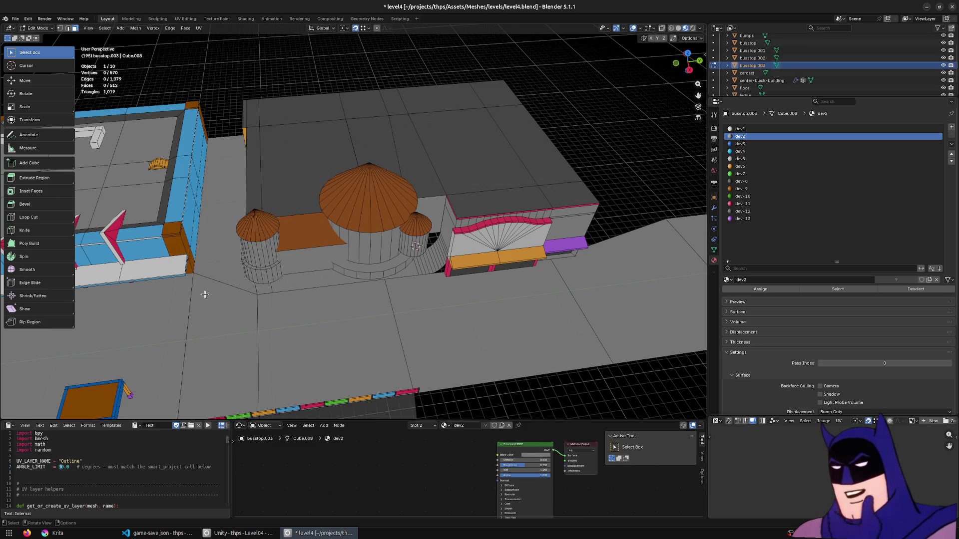
mouse_move(472, 184)
middle_down()
mouse_move(393, 274)
mouse_move(473, 283)
mouse_move(269, 316)
mouse_move(350, 300)
mouse_move(480, 304)
middle_up()
key(Tab)
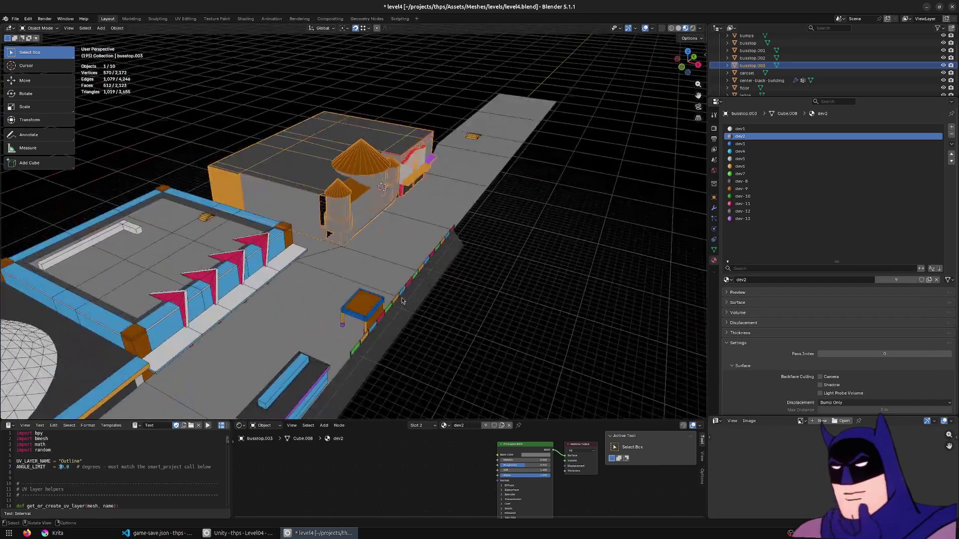
Extrude the floor's edge beside the bus stop outward along X into a new strip
click(479, 304)
key(Tab)
click(446, 273)
middle_drag(446, 274, 422, 279)
key(e)
click(440, 291)
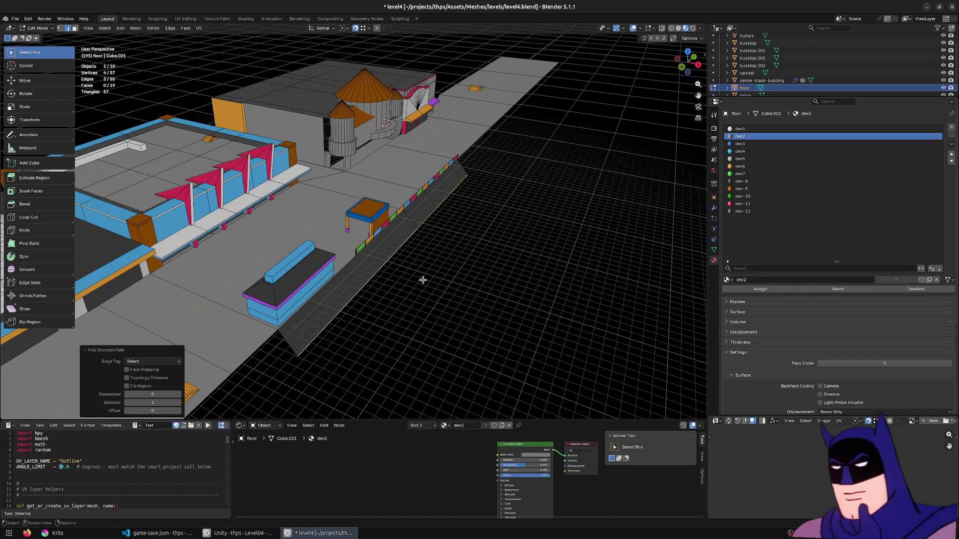
key(e)
key(x)
click(484, 301)
Give the new strip's faces the orange dev6 material
key(3)
click(460, 208)
ctrl+click(380, 319)
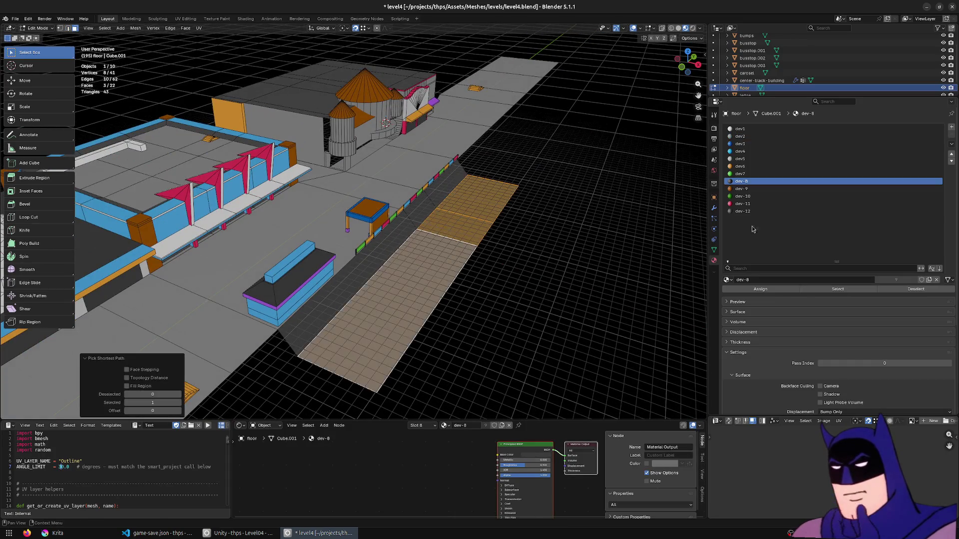
click(745, 181)
click(741, 167)
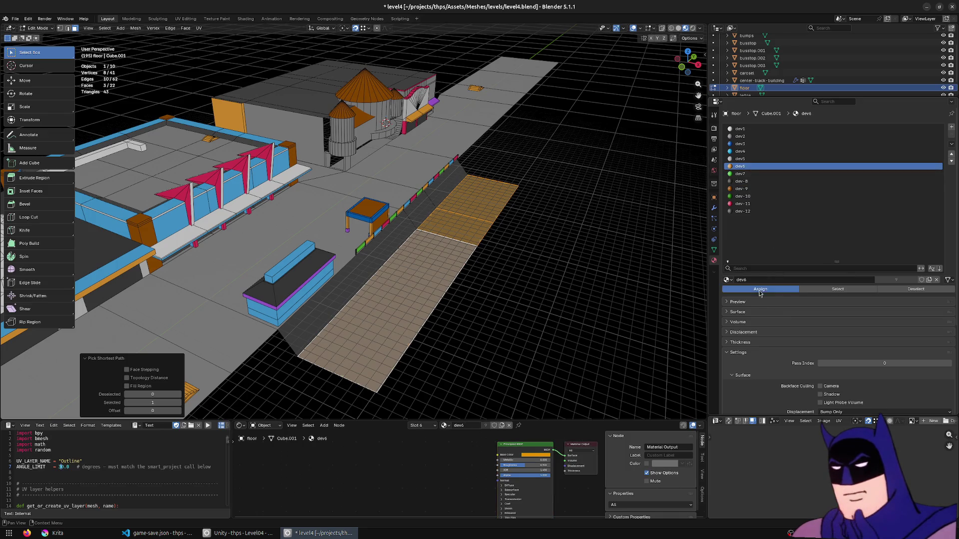
click(761, 290)
click(539, 257)
middle_drag(539, 256, 524, 259)
key(ctrl+l)
key(Tab)
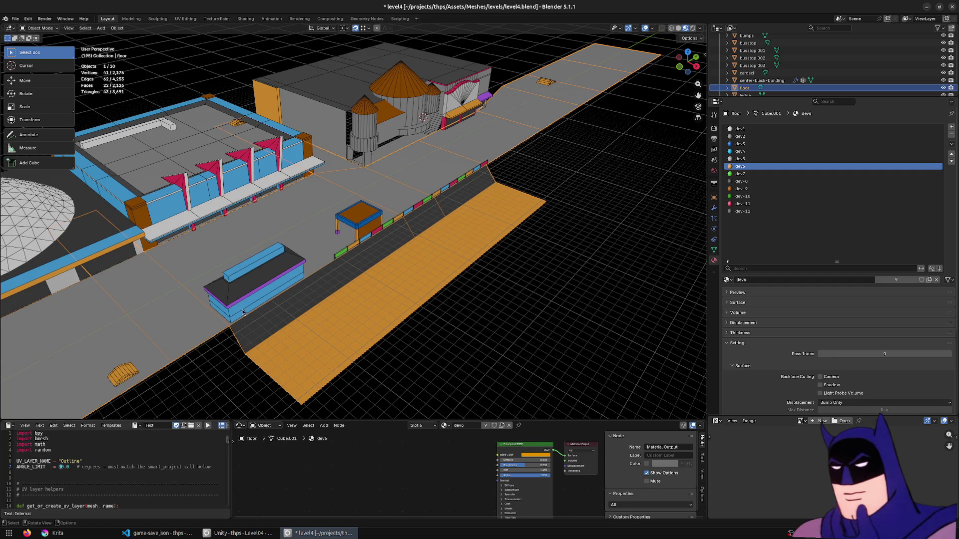
Move the strip's outer edge outward to close the gap with the existing floor
middle_drag(424, 221, 459, 262)
key(Tab)
key(2)
click(528, 240)
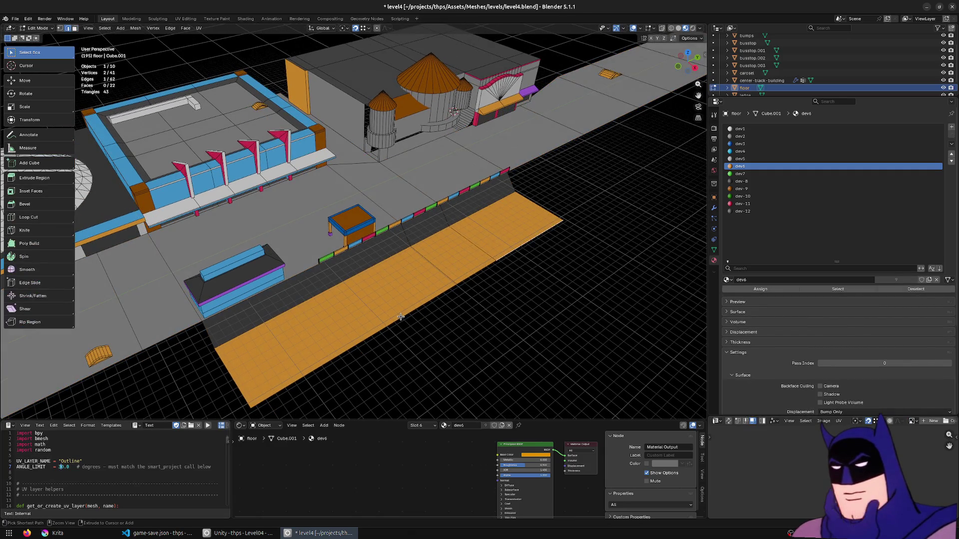
ctrl+click(404, 314)
key(g)
click(478, 327)
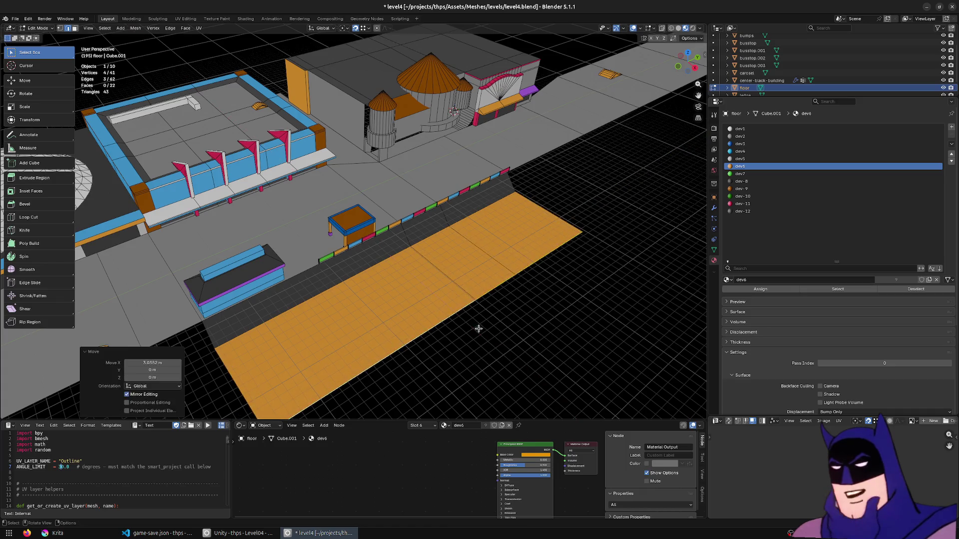
click(481, 328)
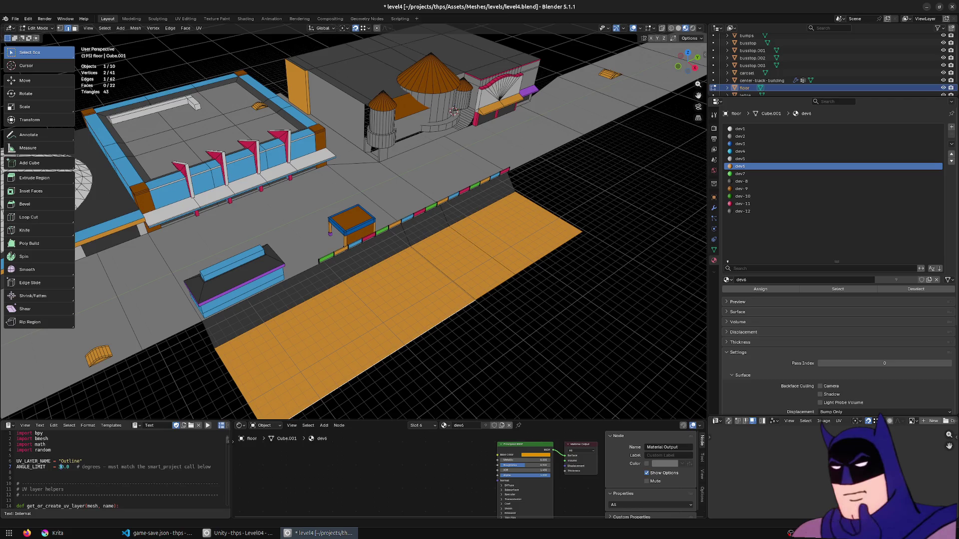
Select and inspect the faces between the orange strip and the existing floor
middle_drag(472, 109, 354, 285)
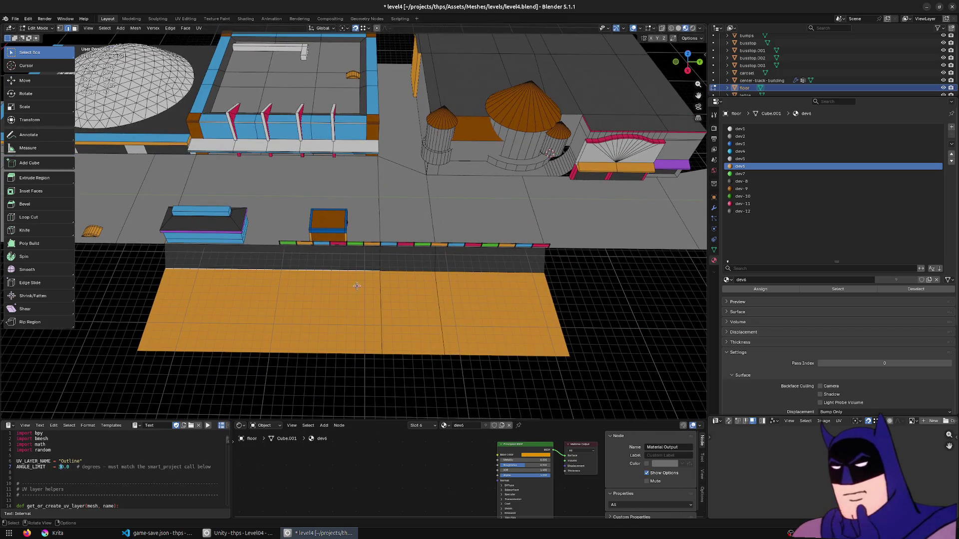
click(354, 284)
shift+click(485, 303)
middle_drag(485, 303, 503, 297)
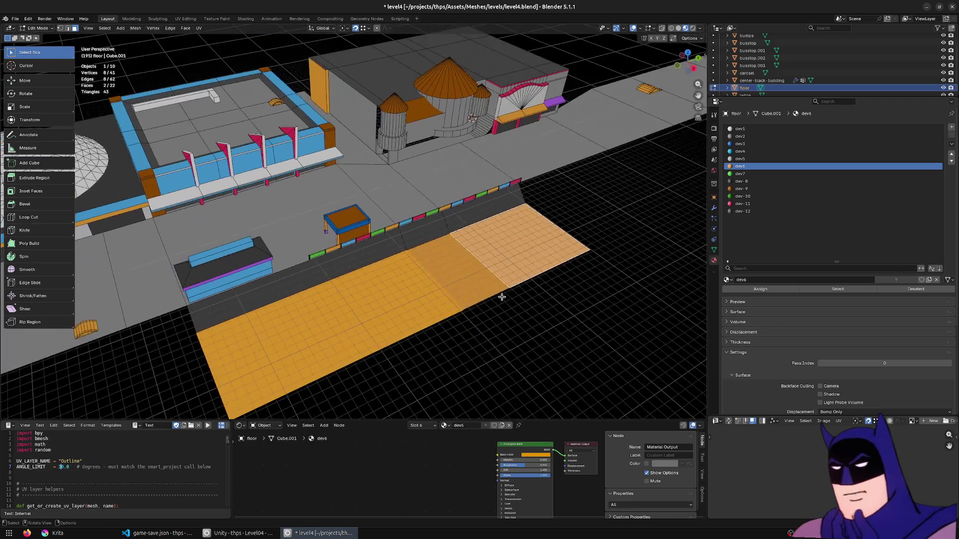
ctrl+click(533, 251)
mouse_move(532, 250)
middle_down()
mouse_move(547, 243)
mouse_move(536, 241)
mouse_move(492, 276)
middle_up()
scroll(536, 241, up, 3)
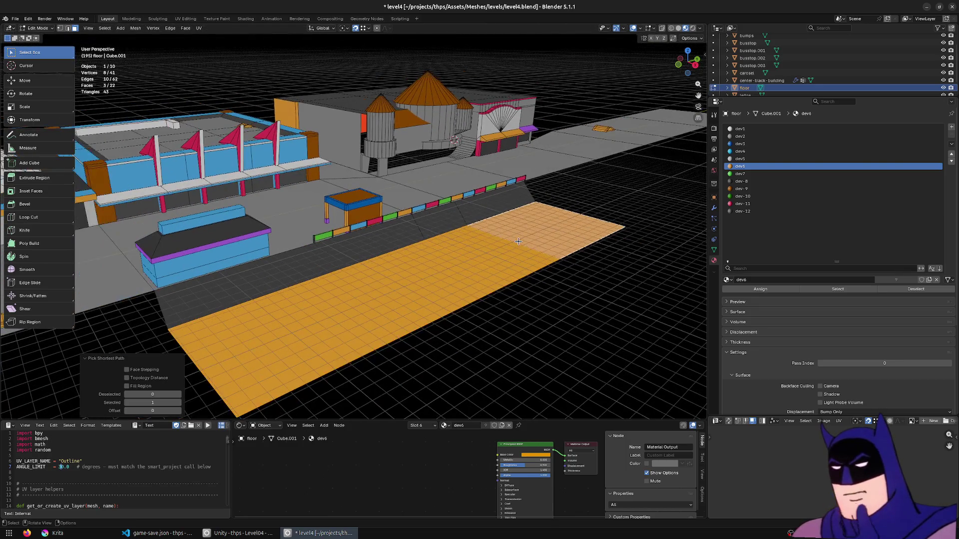
click(492, 275)
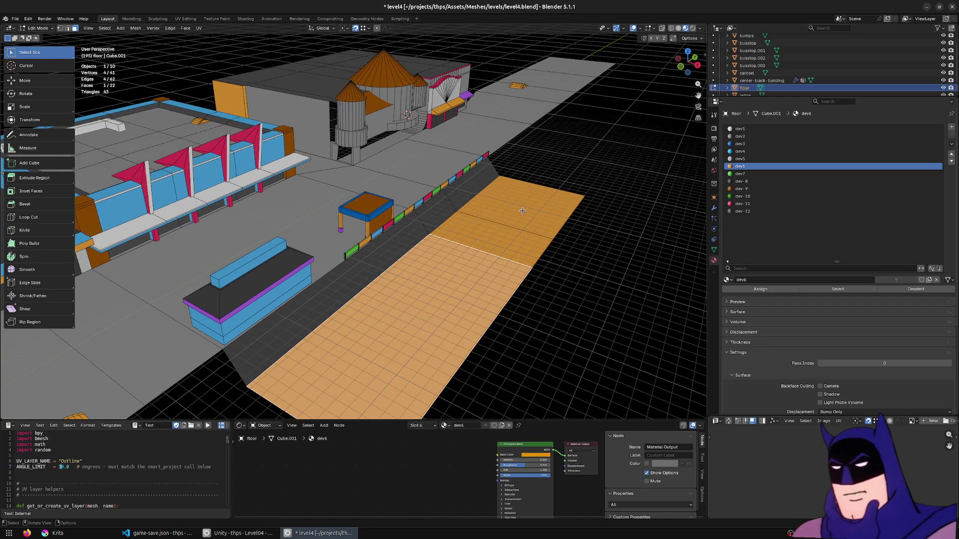
middle_drag(523, 210, 456, 250)
ctrl+click(407, 278)
mouse_move(406, 278)
middle_down()
mouse_move(458, 237)
mouse_move(509, 222)
middle_up()
key(Tab)
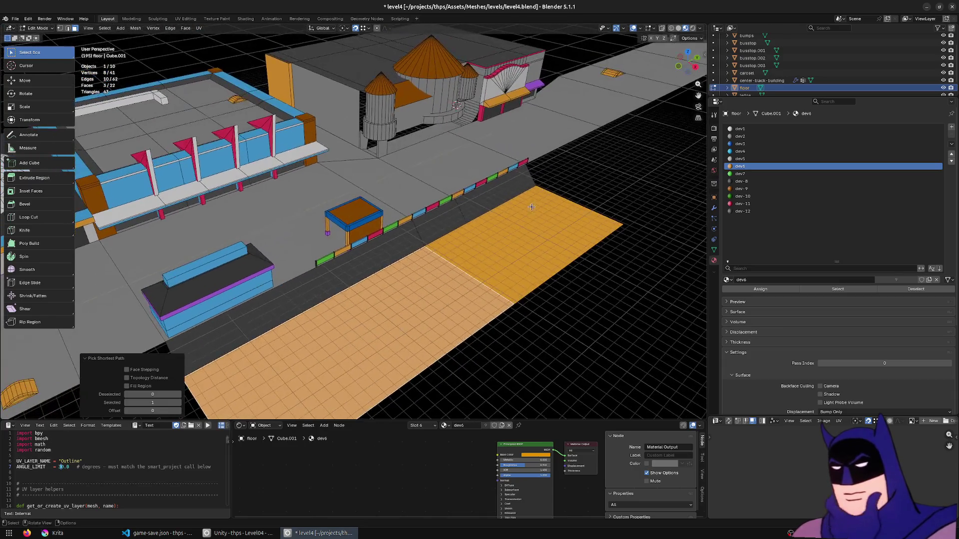
Snap the strip's end vertices onto the corner and merge the floor by distance
mouse_move(698, 247)
middle_down()
mouse_move(479, 308)
mouse_move(544, 251)
middle_up()
key(Tab)
middle_drag(611, 303, 312, 342)
key(g)
click(404, 244)
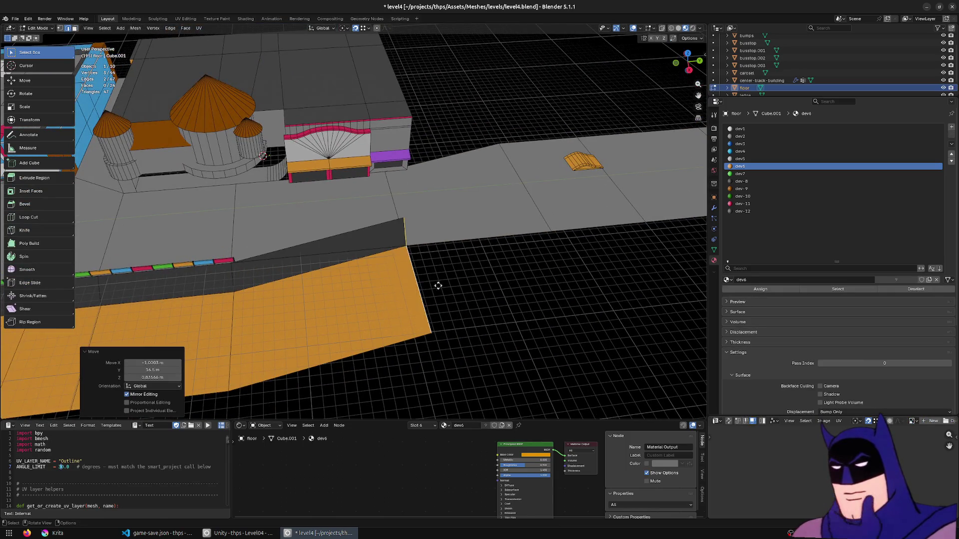
key(a)
key(m)
click(375, 251)
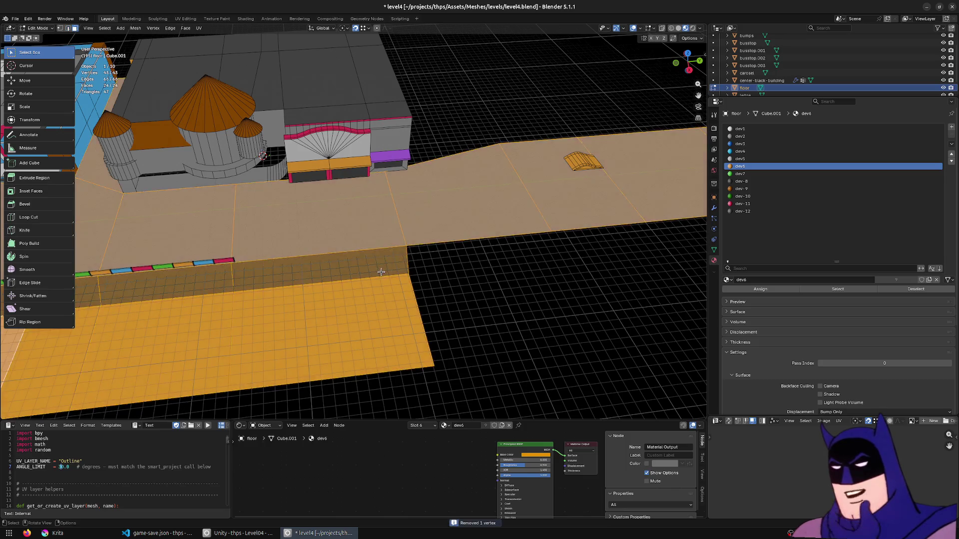
Pick the dev-8 slot, review the floor's modifiers and transform, and save level4.blend
click(742, 181)
middle_drag(550, 250, 350, 260)
key(Tab)
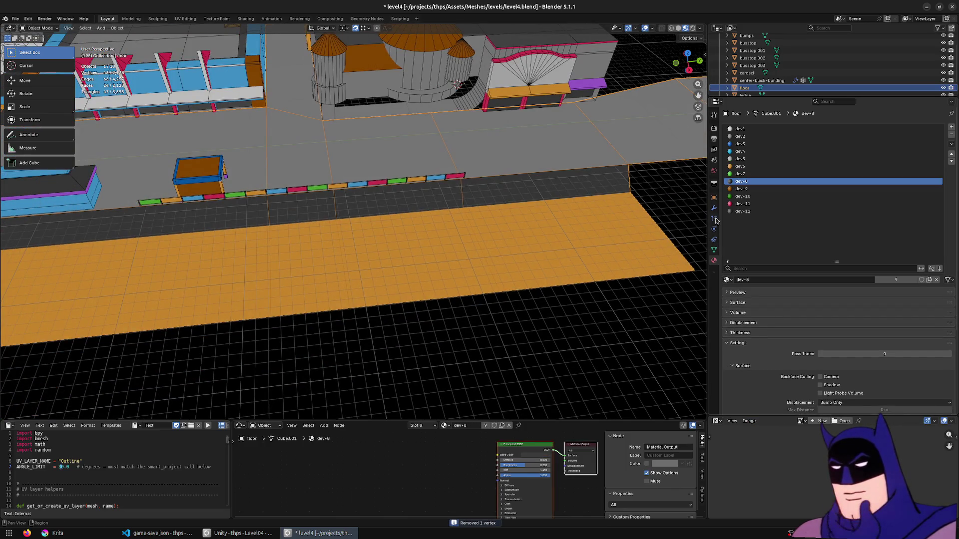
click(714, 208)
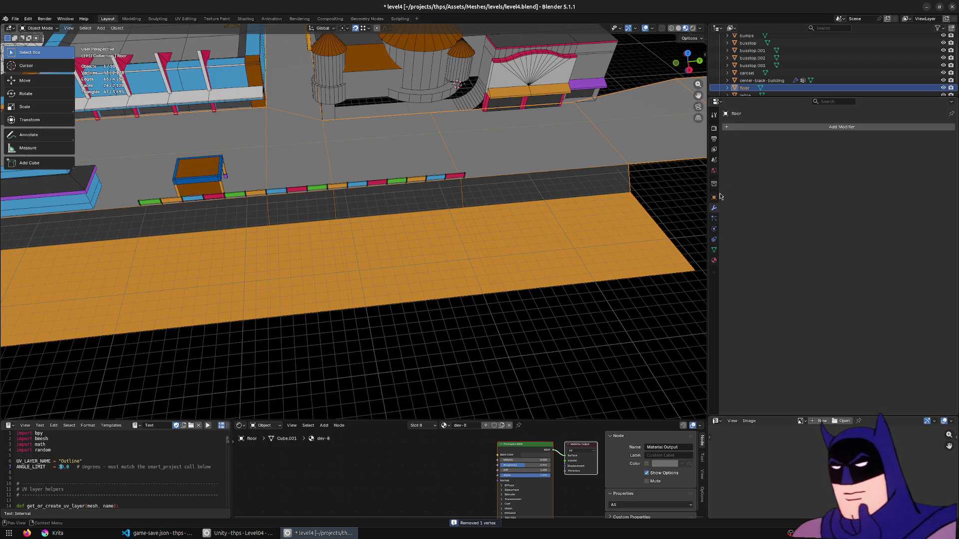
click(714, 197)
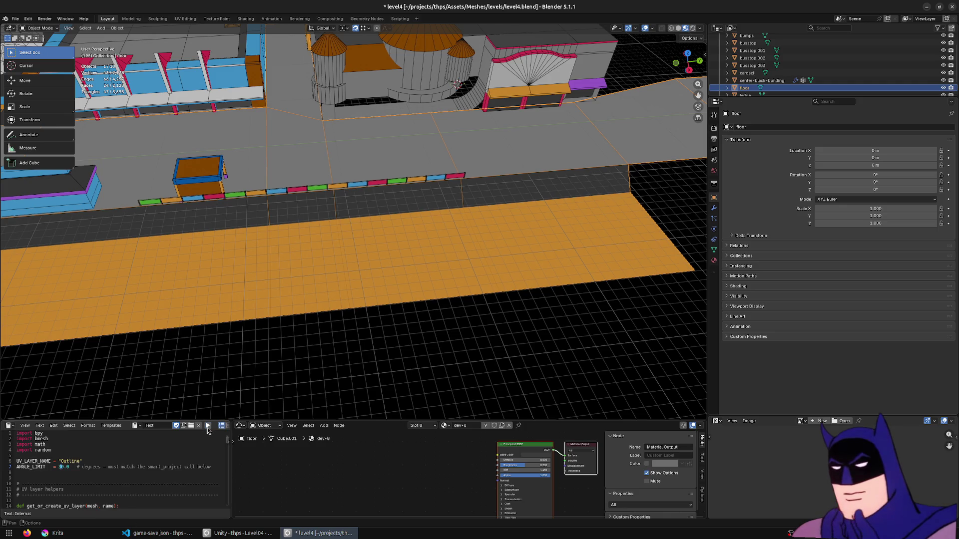
middle_drag(341, 275, 385, 254)
key(ctrl+s)
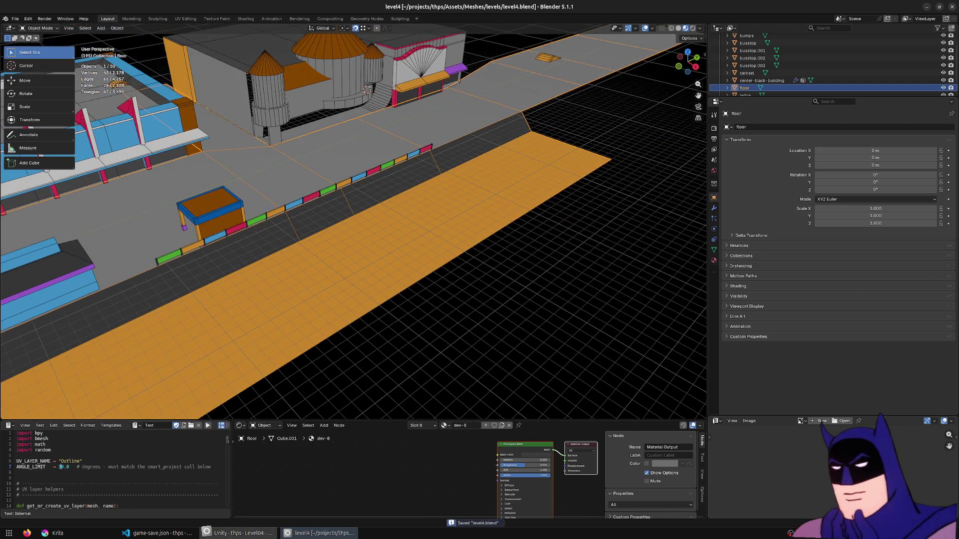
click(240, 533)
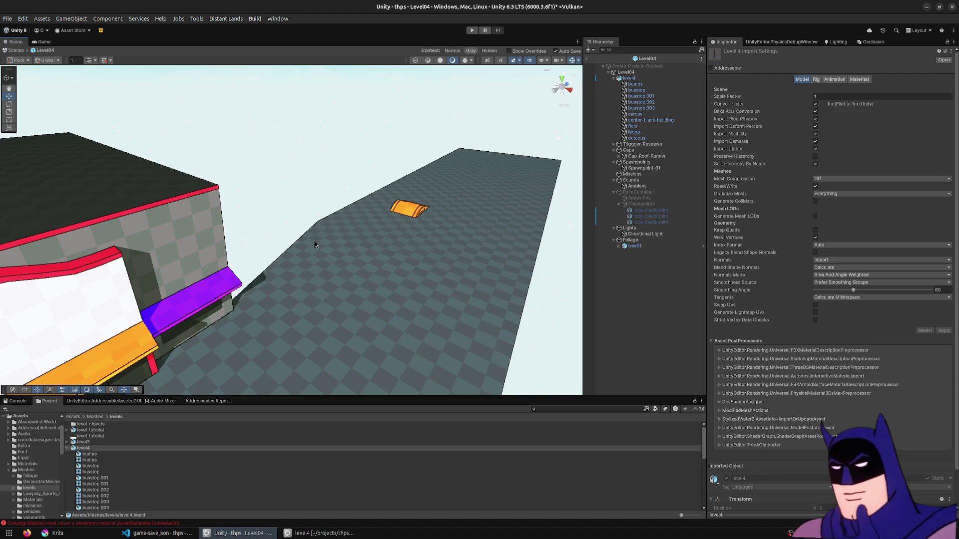
Review the orange strip in Unity's Scene view, then shift the strip faces along X in Blender
mouse_move(370, 218)
right_down()
mouse_move(89, 219)
mouse_move(86, 207)
mouse_move(105, 209)
right_up()
mouse_move(159, 193)
right_down()
mouse_move(435, 199)
mouse_move(357, 168)
right_up()
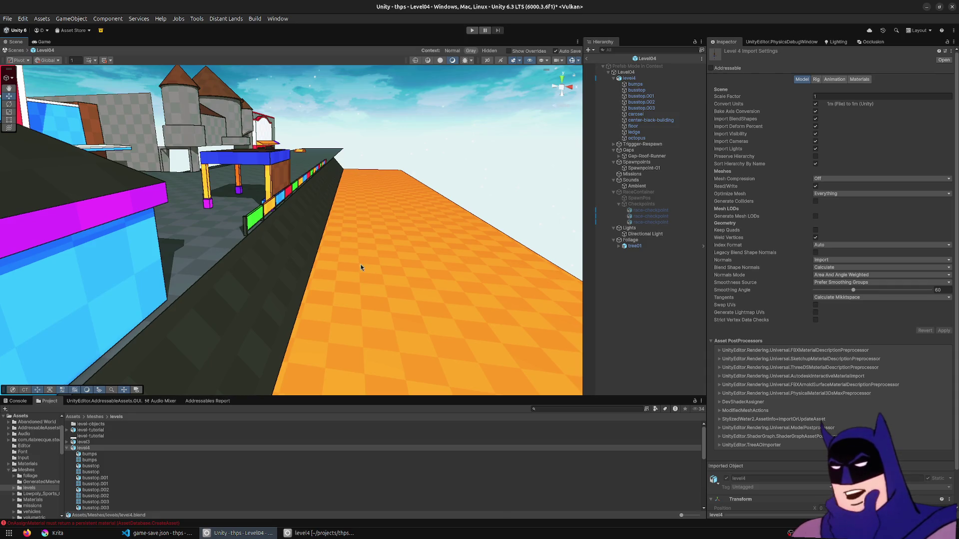
key(alt+Tab)
middle_drag(486, 202, 383, 237)
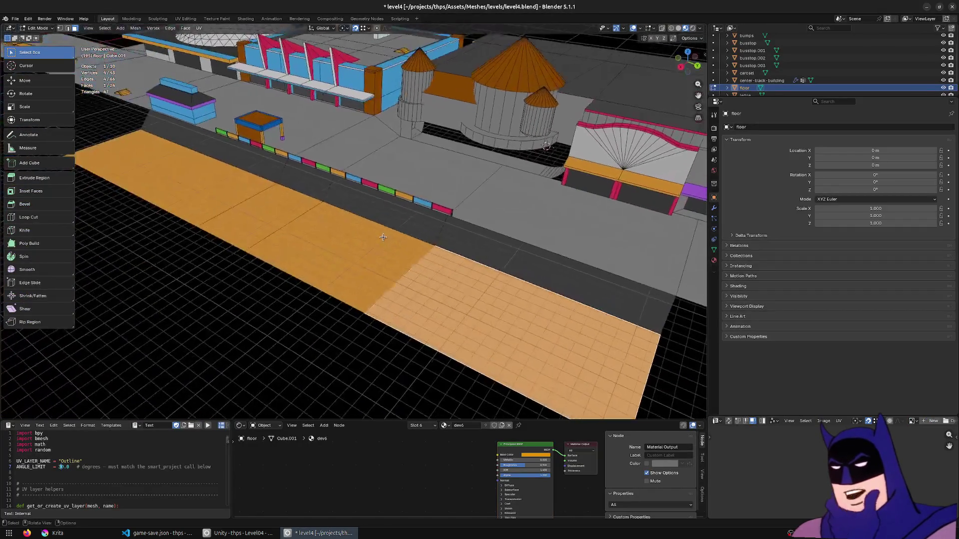
ctrl+click(133, 152)
mouse_move(133, 151)
middle_down()
mouse_move(440, 224)
mouse_move(331, 224)
middle_up()
key(g)
key(x)
click(452, 228)
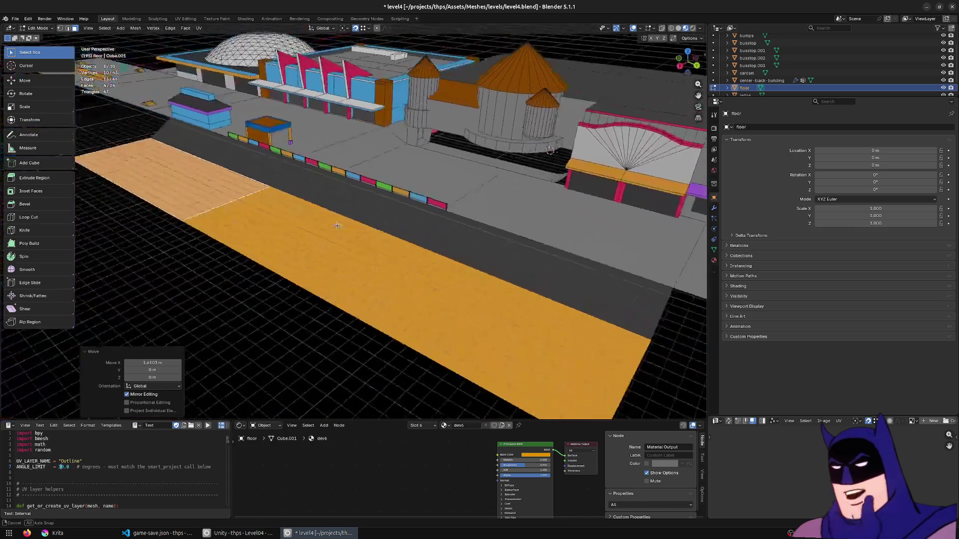
key(alt+Tab)
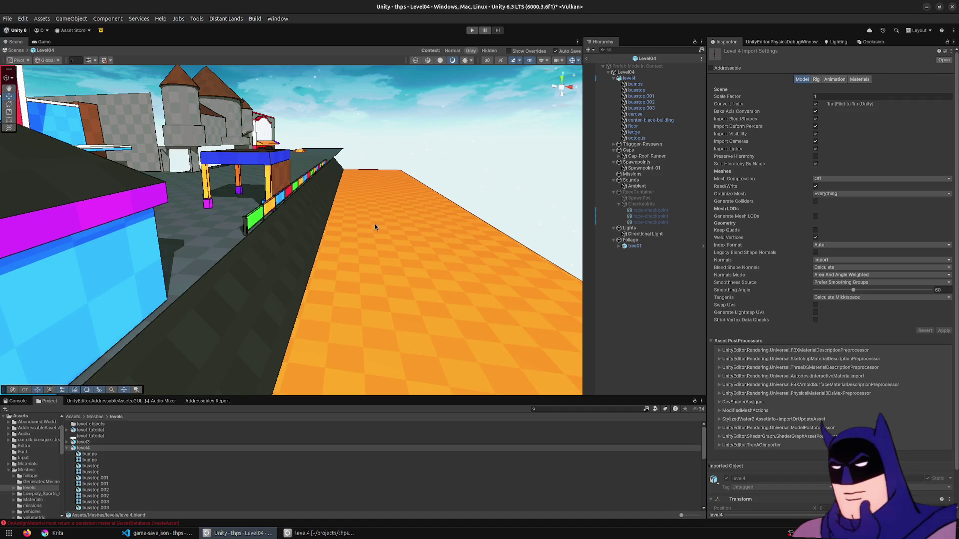
Turn Unity's Scene camera left, then return to level4.blend and orbit toward the floor edge
mouse_move(391, 218)
right_down()
mouse_move(343, 204)
mouse_move(75, 196)
mouse_move(235, 273)
right_up()
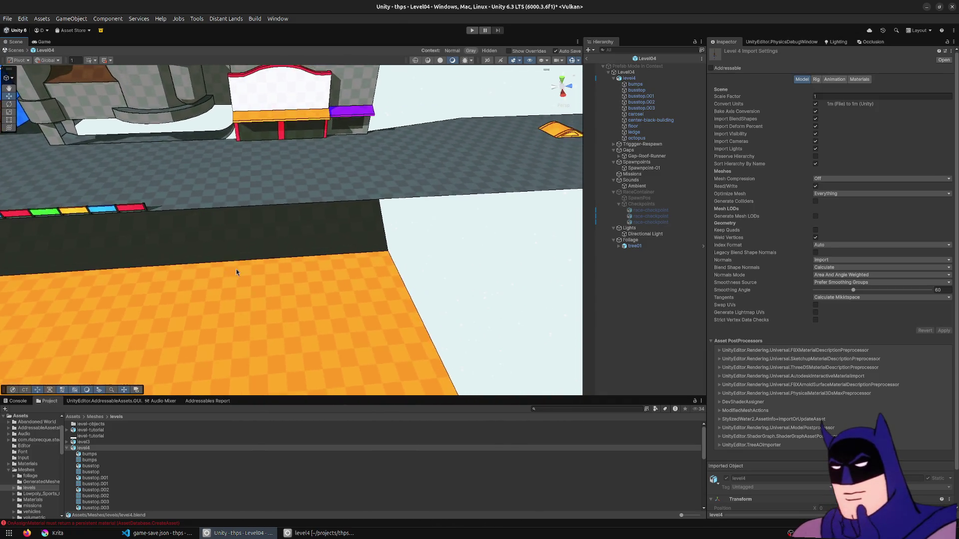
key(alt+Tab)
middle_drag(499, 299, 557, 298)
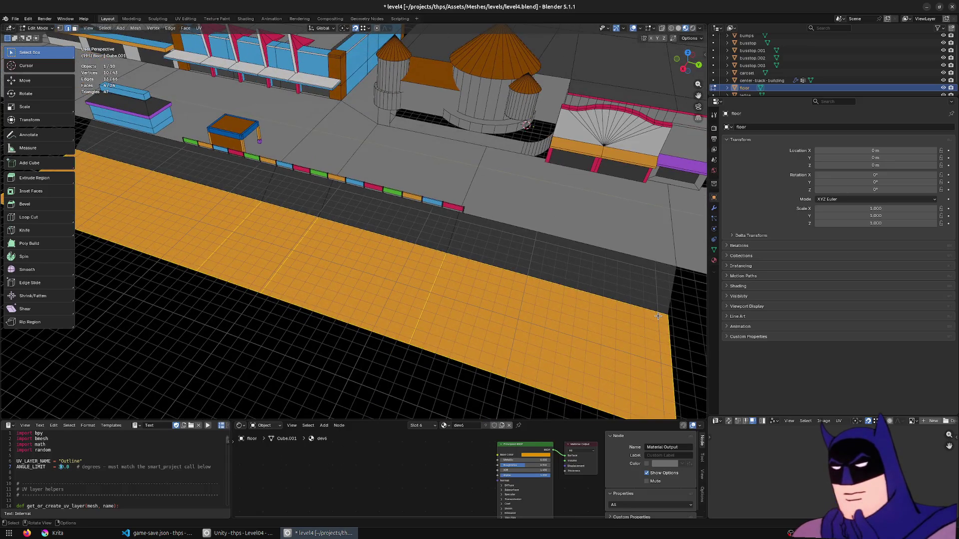
Extrude the floor's open edge outward twice, about 33.5 m farther along the curb
middle_drag(676, 323, 510, 306)
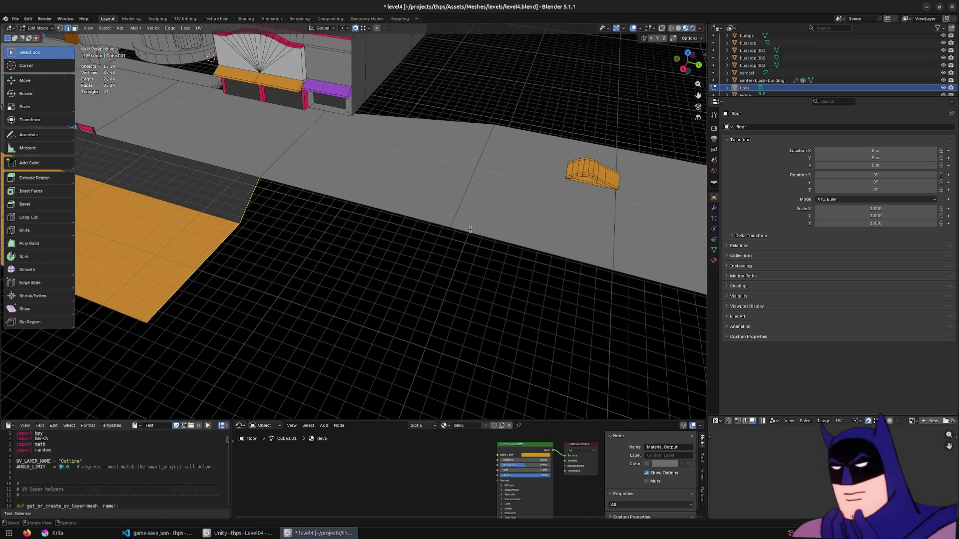
key(e)
click(599, 273)
shift+middle_drag(600, 272, 297, 370)
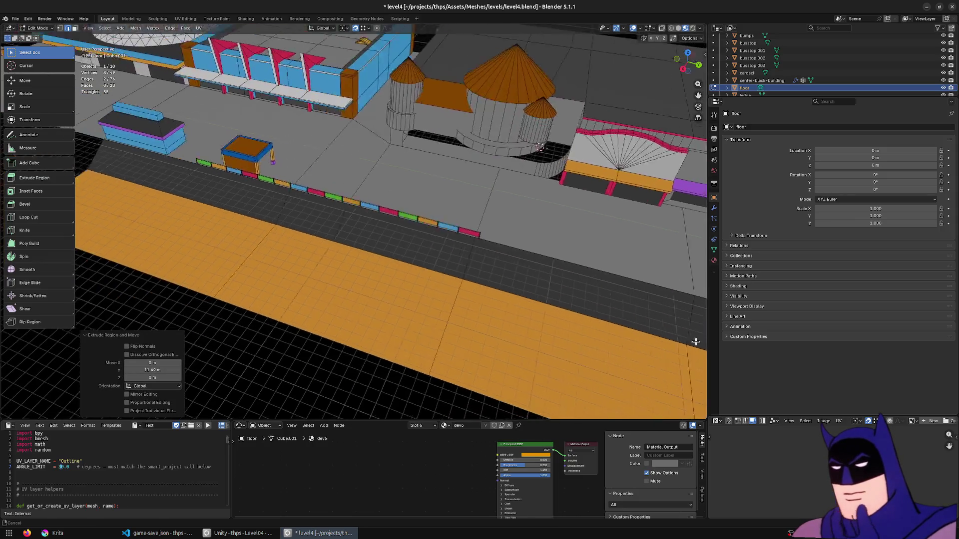
key(e)
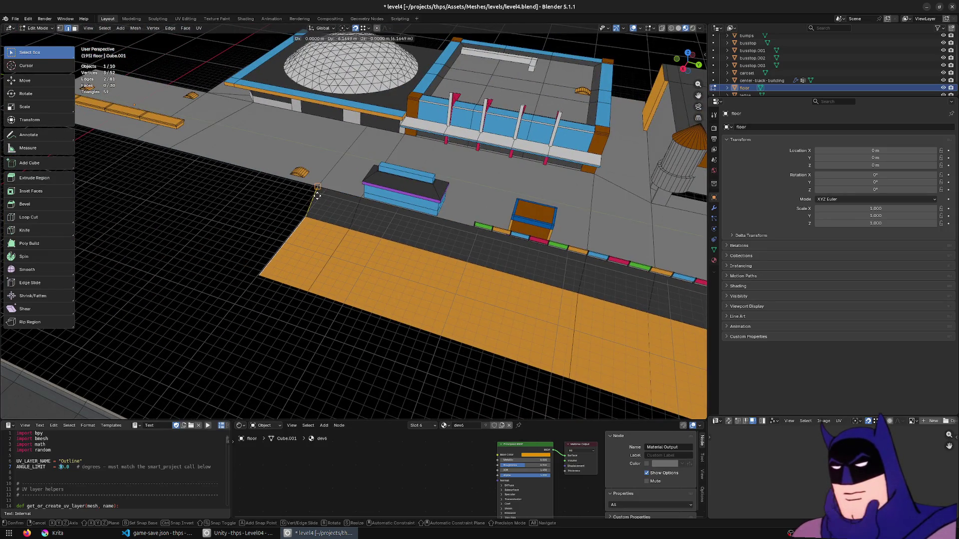
click(170, 153)
Merge the floor's duplicate vertices by distance, save level4, and check the reimport in Unity
key(a)
mouse_move(170, 152)
middle_down()
mouse_move(373, 191)
mouse_move(431, 217)
middle_up()
click(374, 196)
key(ctrl+s)
click(239, 533)
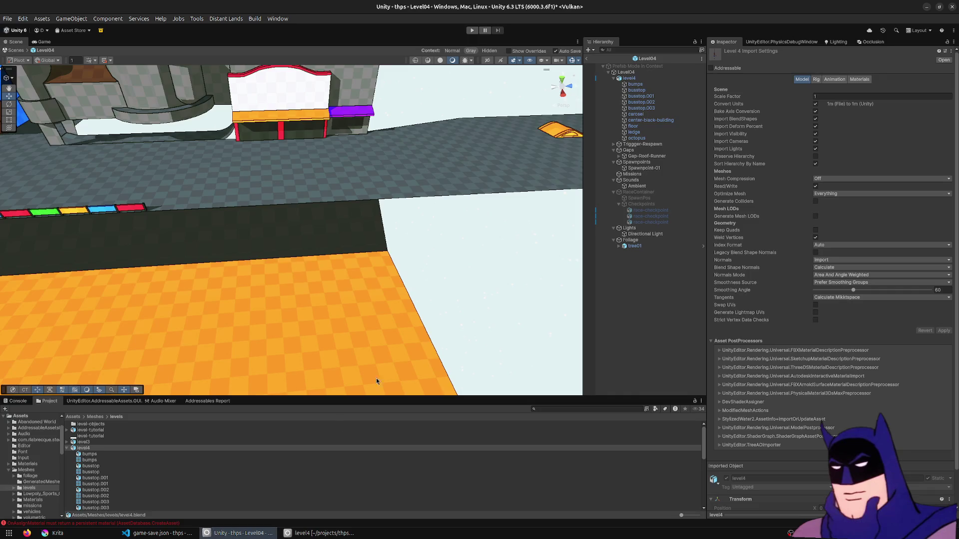
mouse_move(265, 210)
right_down()
mouse_move(321, 170)
mouse_move(165, 145)
right_up()
key(alt+Tab)
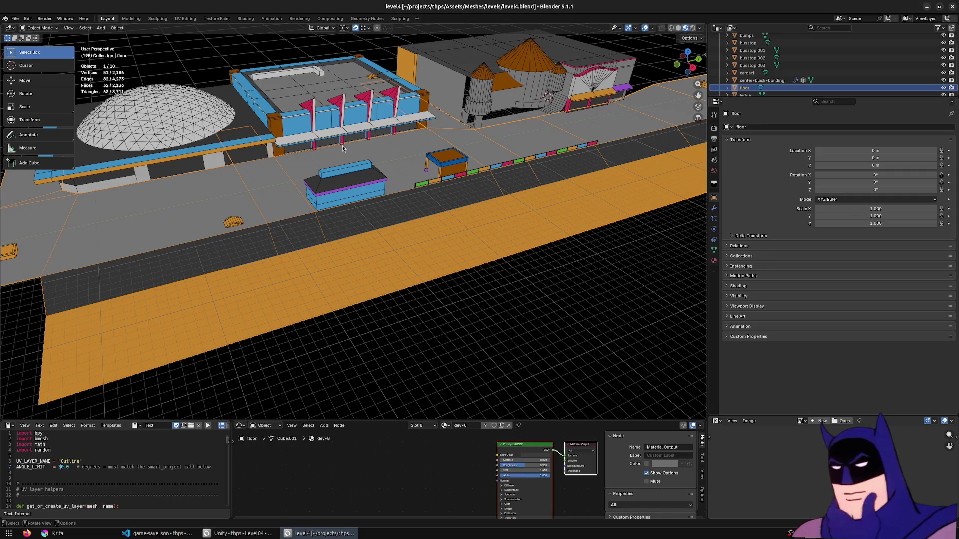
Switch the edit target to busstop.003 and zoom in on the tower base
key(alt+q)
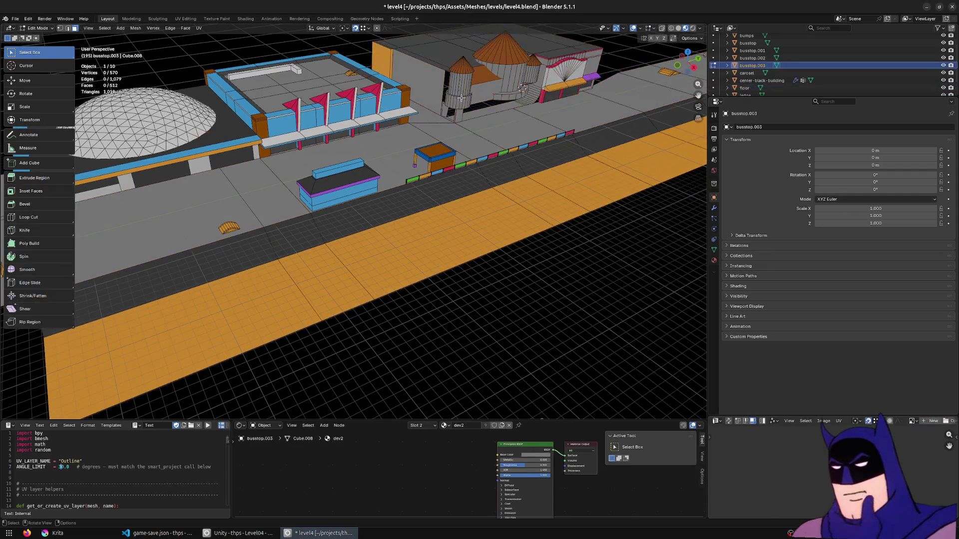
scroll(446, 86, up, 10)
mouse_move(446, 86)
middle_down()
mouse_move(488, 193)
mouse_move(378, 158)
middle_up()
scroll(485, 205, up, 2)
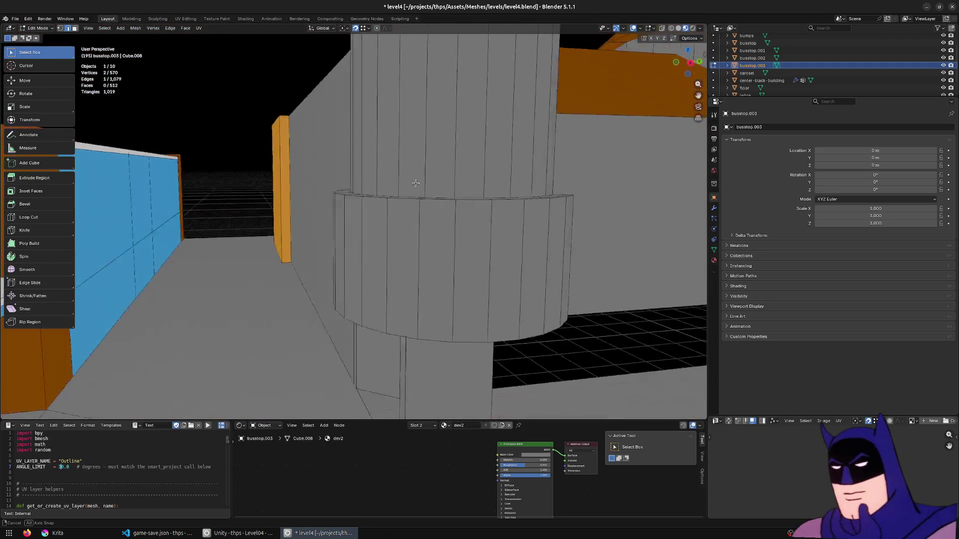
middle_drag(378, 158, 574, 120)
click(641, 28)
Turn on X-ray with Alt+Z and orbit around the tower base to inspect the gap
mouse_move(598, 208)
middle_down()
mouse_move(359, 97)
mouse_move(382, 127)
middle_up()
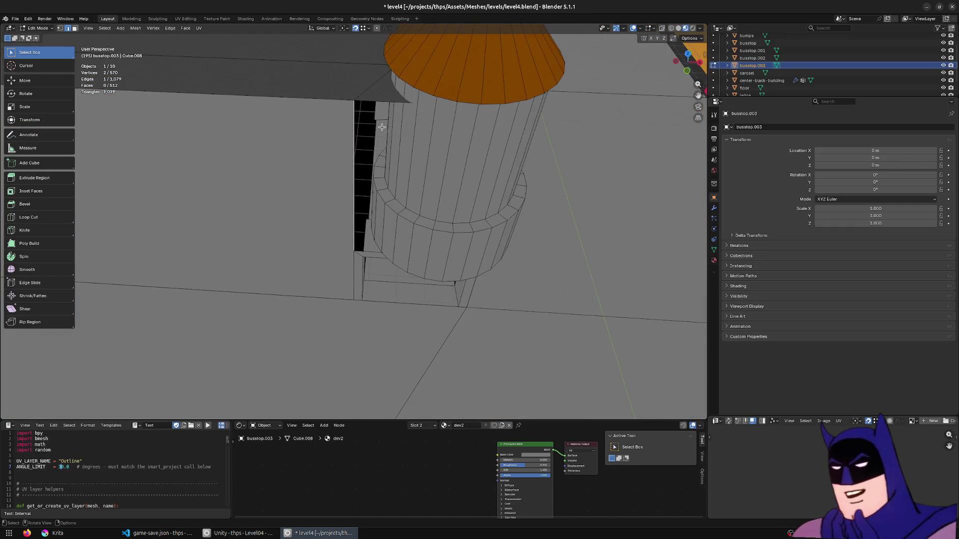
middle_drag(414, 212, 422, 216)
key(alt+z)
mouse_move(364, 210)
middle_down()
mouse_move(425, 159)
mouse_move(504, 167)
middle_up()
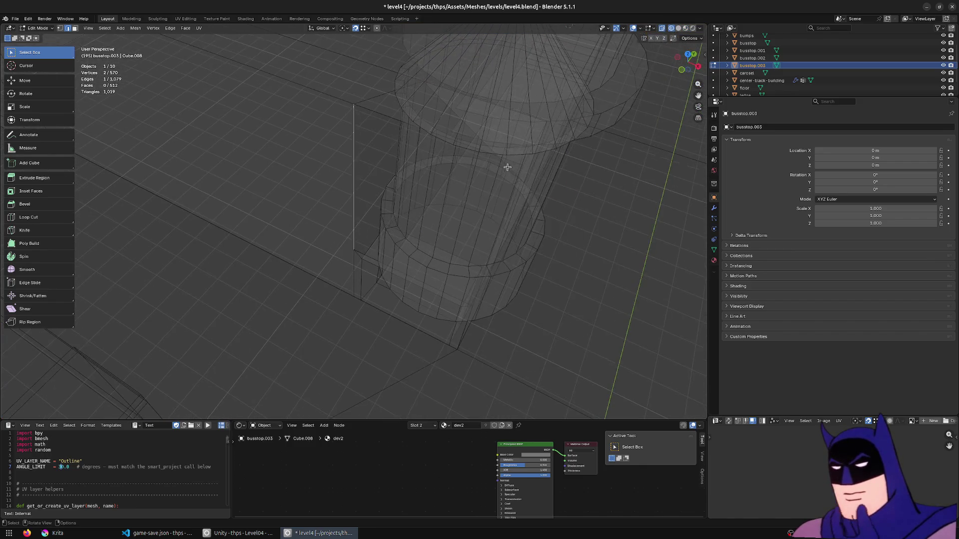
middle_drag(549, 145, 495, 205)
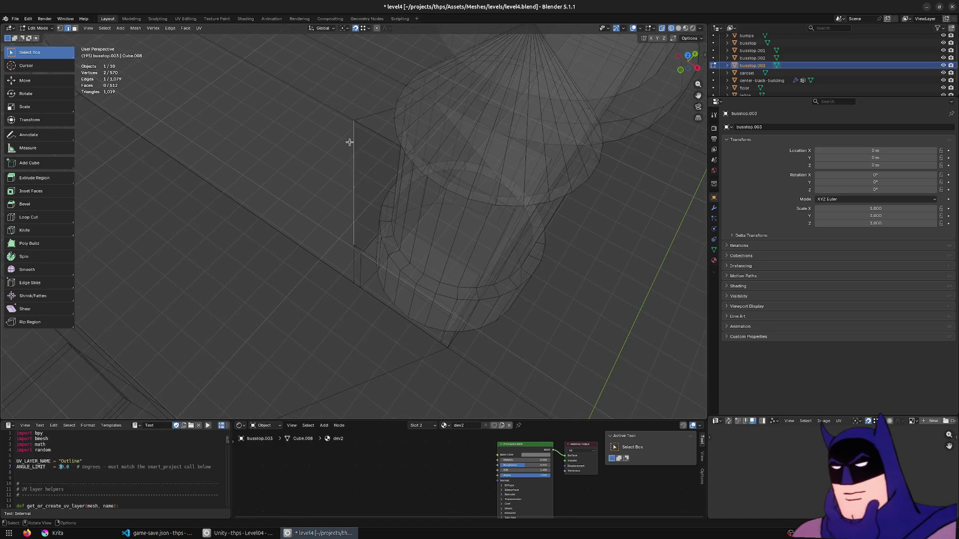
middle_drag(349, 142, 470, 256)
mouse_move(424, 213)
middle_down()
mouse_move(456, 193)
mouse_move(414, 203)
mouse_move(364, 192)
mouse_move(372, 211)
middle_up()
Extend the wall edge down to the ground in Material Preview shading
key(z)
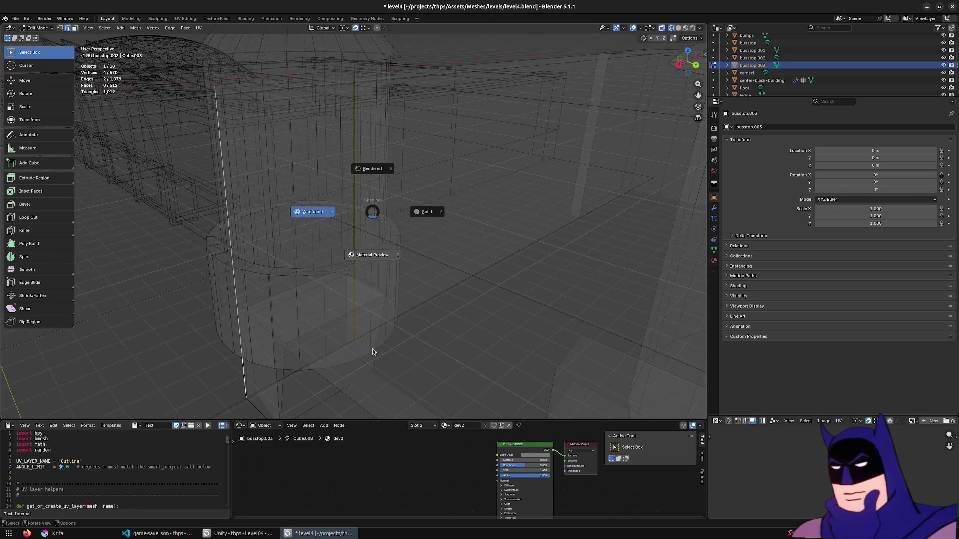
click(372, 349)
mouse_move(372, 349)
middle_down()
mouse_move(483, 382)
mouse_move(479, 333)
middle_up()
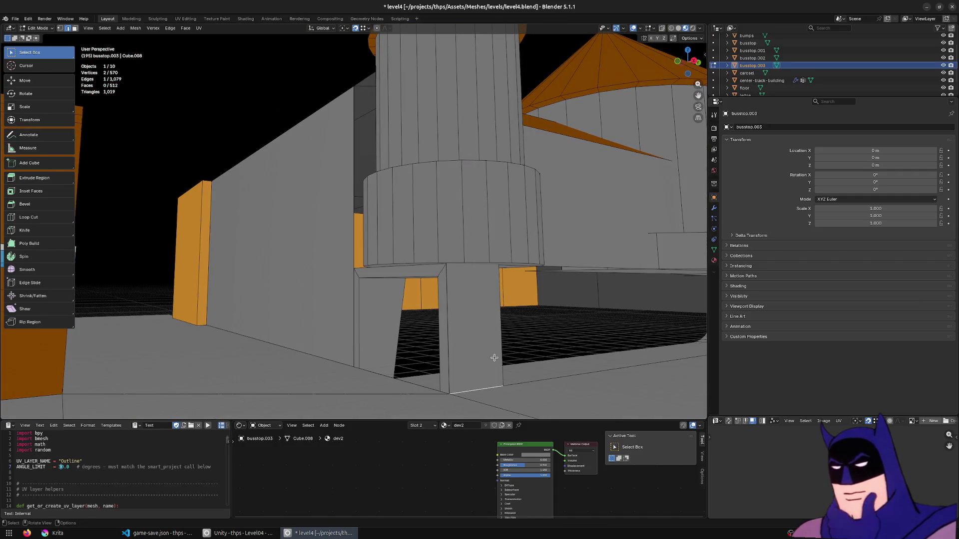
click(449, 270)
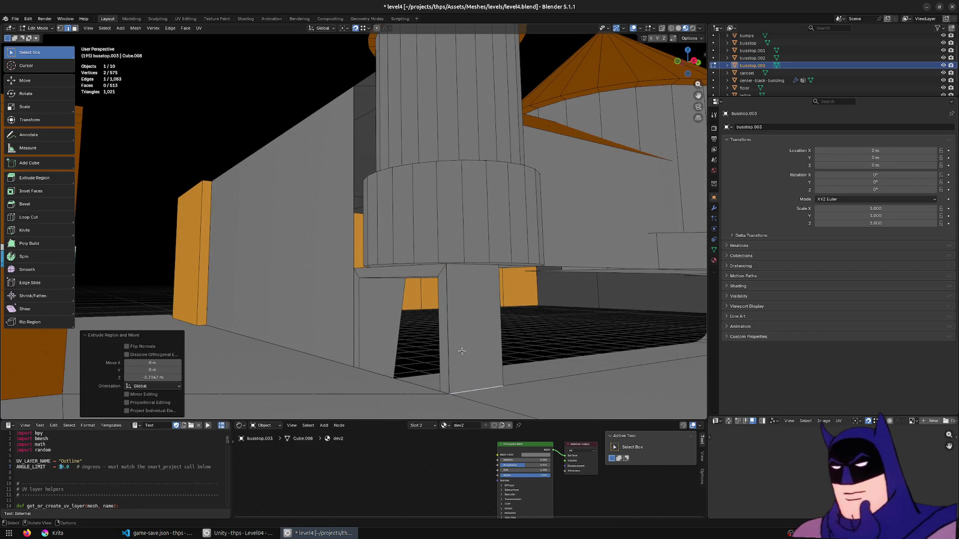
In wireframe, fill a face between two opposite edges, then undo it
key(z)
click(380, 351)
mouse_move(439, 129)
middle_down()
mouse_move(452, 132)
mouse_move(357, 173)
mouse_move(397, 174)
mouse_move(359, 232)
middle_up()
shift+click(356, 173)
key(f)
key(ctrl+z)
key(ctrl+z)
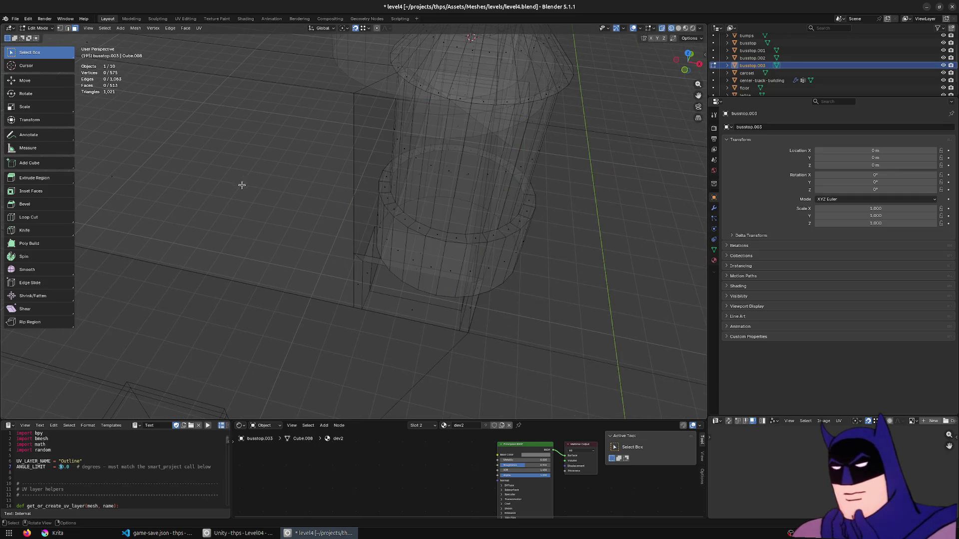
Back in solid shading, move a vertex of the large wall face into place
key(shift+z)
click(175, 196)
key(1)
click(333, 297)
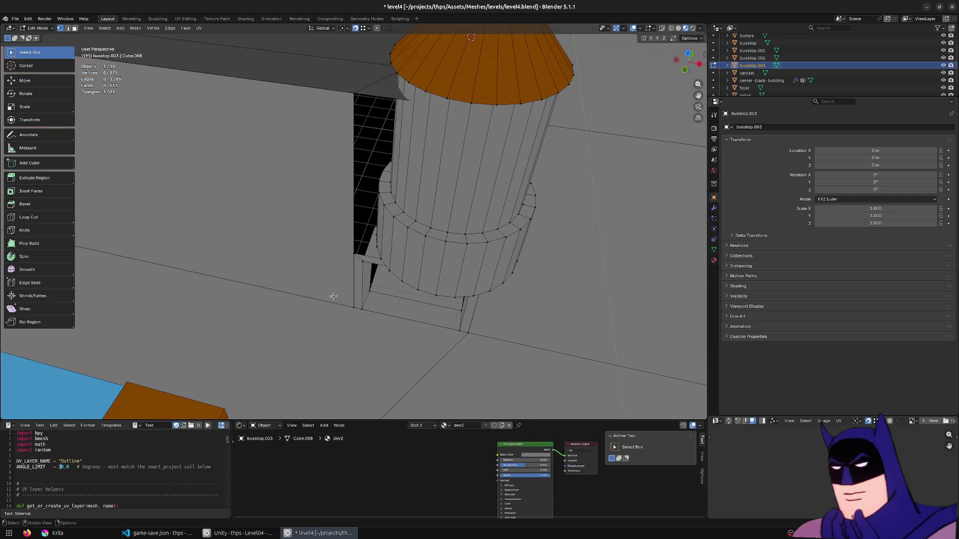
click(340, 275)
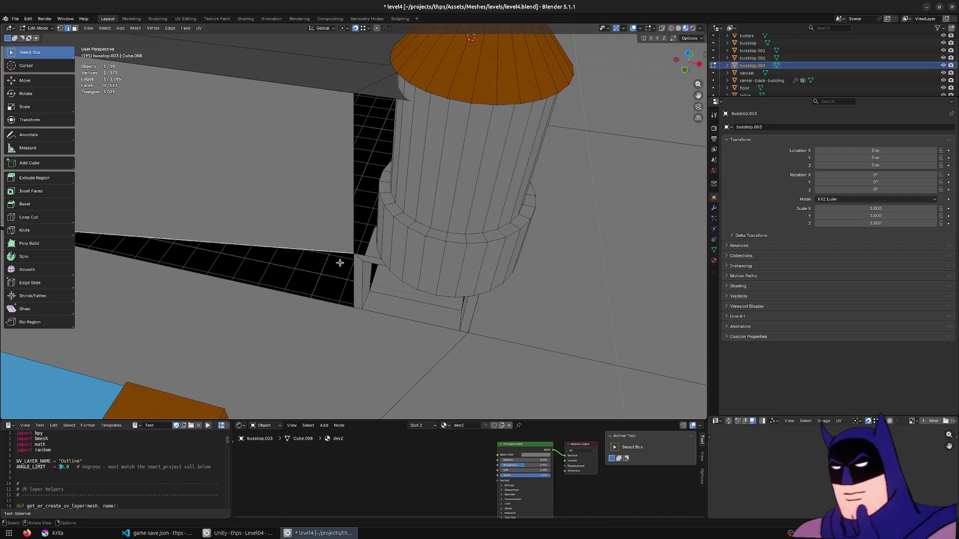
click(352, 322)
Reposition another tower-base vertex and select the vertical wall edge
key(shift+z)
mouse_move(305, 308)
middle_down()
mouse_move(518, 300)
mouse_move(261, 310)
middle_up()
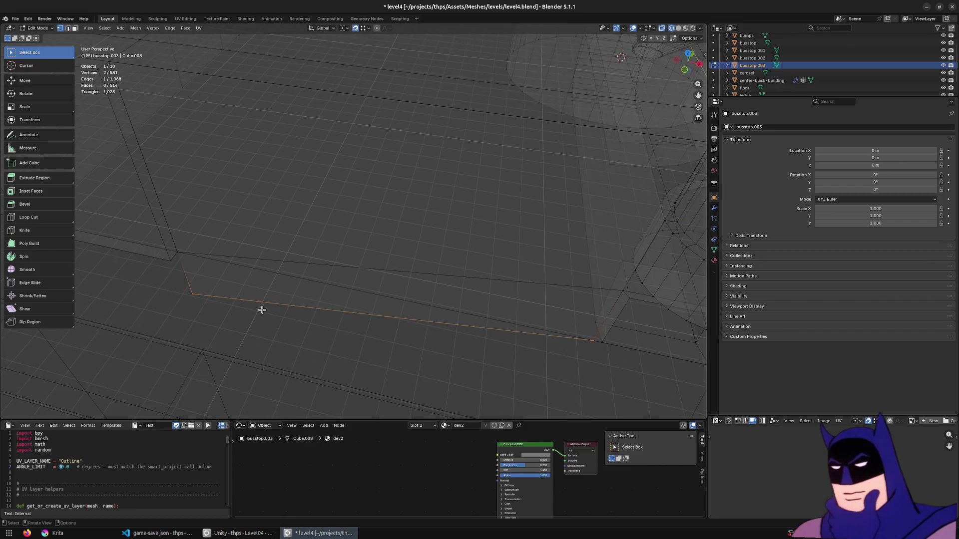
click(185, 243)
key(shift+z)
mouse_move(428, 246)
middle_down()
mouse_move(685, 336)
mouse_move(354, 111)
mouse_move(476, 228)
middle_up()
click(354, 112)
key(shift+z)
click(471, 224)
Merge the whole mesh's vertices by distance (11 removed) and save the level4 file
key(a)
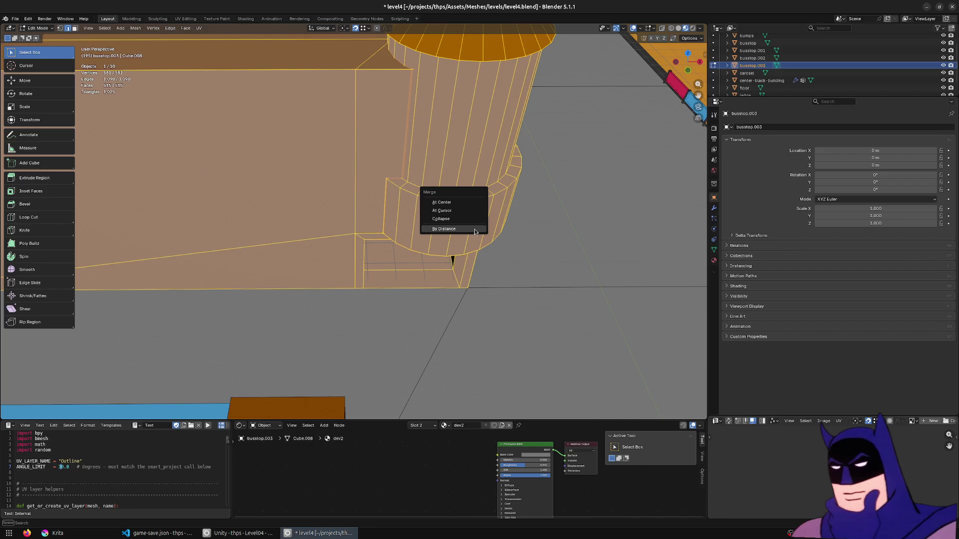
key(3)
click(474, 228)
mouse_move(515, 267)
middle_down()
mouse_move(462, 238)
mouse_move(364, 293)
middle_up()
key(ctrl+s)
Move the edge beside the opening along Y, then extrude it about 0.27 m up Z
key(alt+a)
key(2)
middle_drag(375, 231, 368, 224)
click(367, 223)
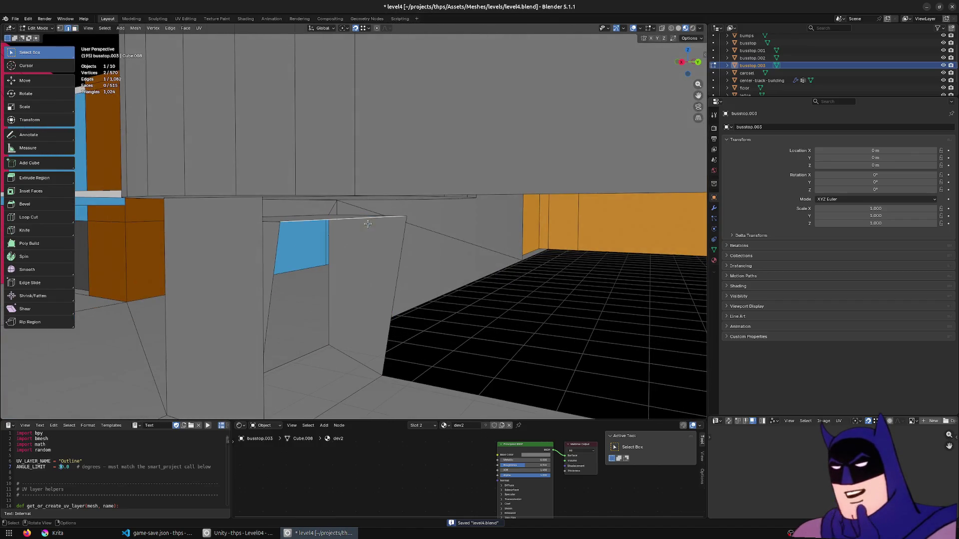
key(y)
click(395, 374)
middle_drag(394, 374, 406, 373)
middle_drag(416, 339, 231, 279)
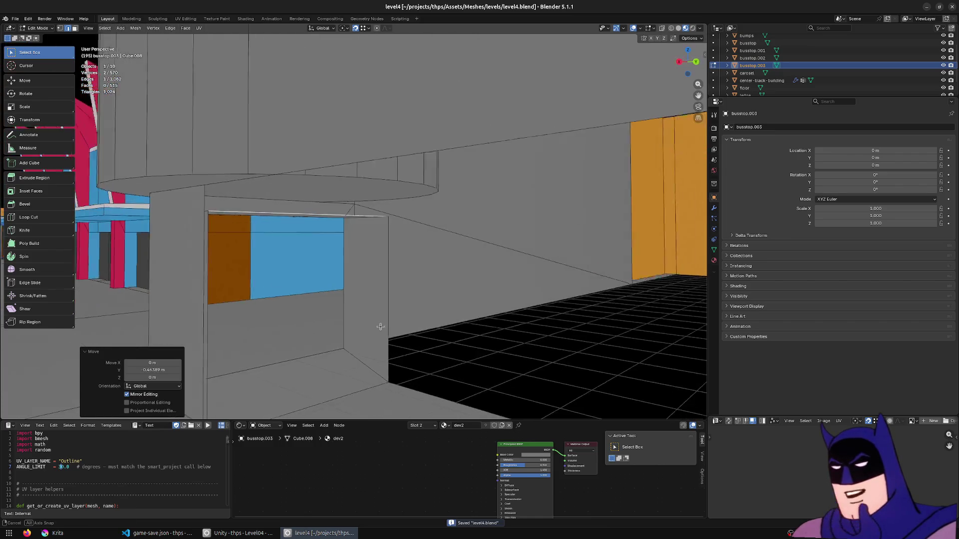
key(e)
click(154, 188)
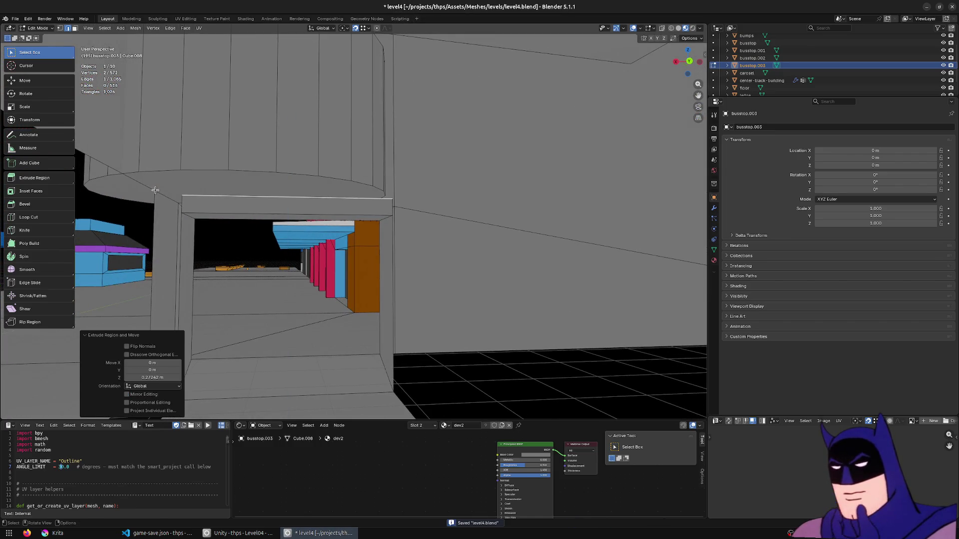
Slide a single vertex of the new face along X
middle_drag(322, 235, 417, 209)
key(1)
click(392, 198)
click(417, 207)
click(173, 203)
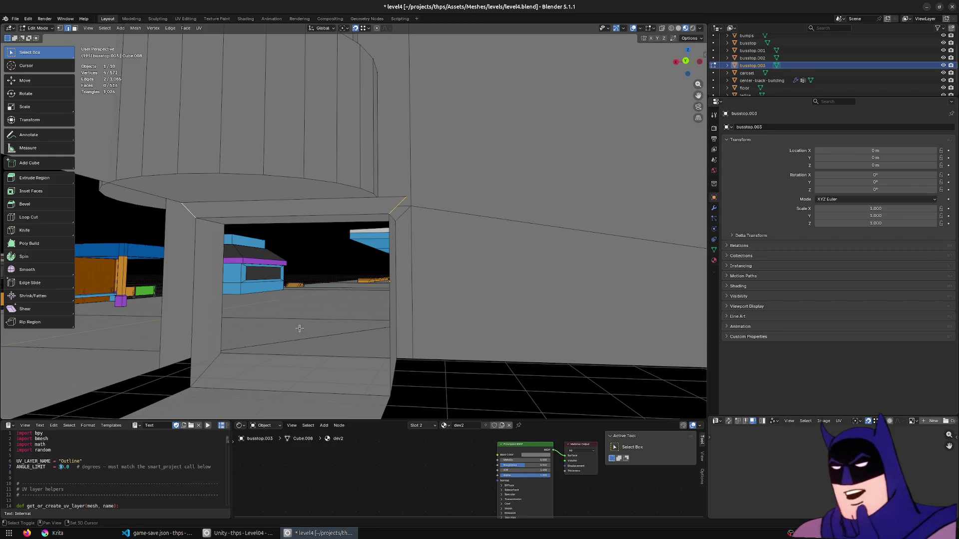
Extrude the opening's edges down along Z and lower its corner vertices with G Z
shift+middle_drag(292, 324, 377, 321)
key(e)
key(z)
click(379, 328)
key(1)
click(379, 318)
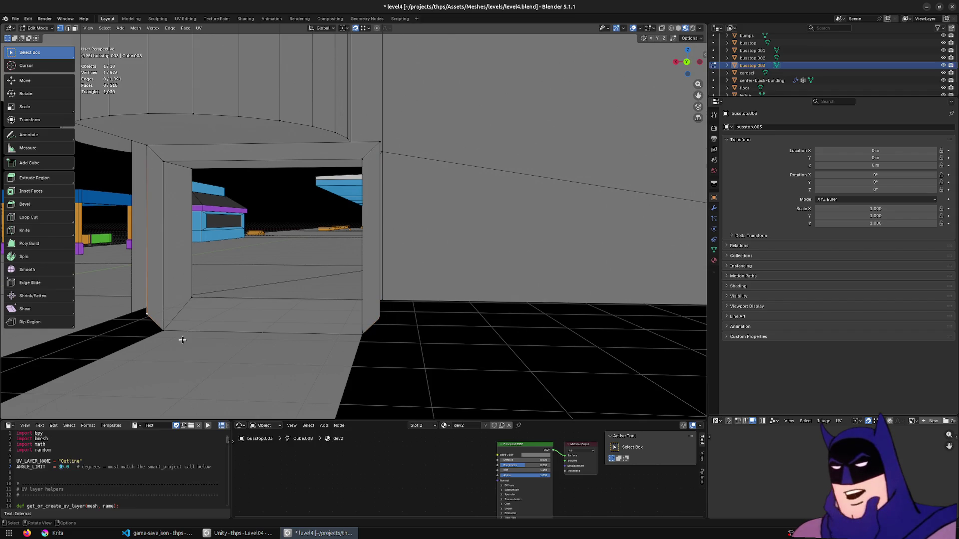
key(g)
key(z)
click(366, 333)
Extrude the selected vertices 0.30 m along X toward the orange wall and add a fourth vertex
middle_drag(366, 332, 392, 341)
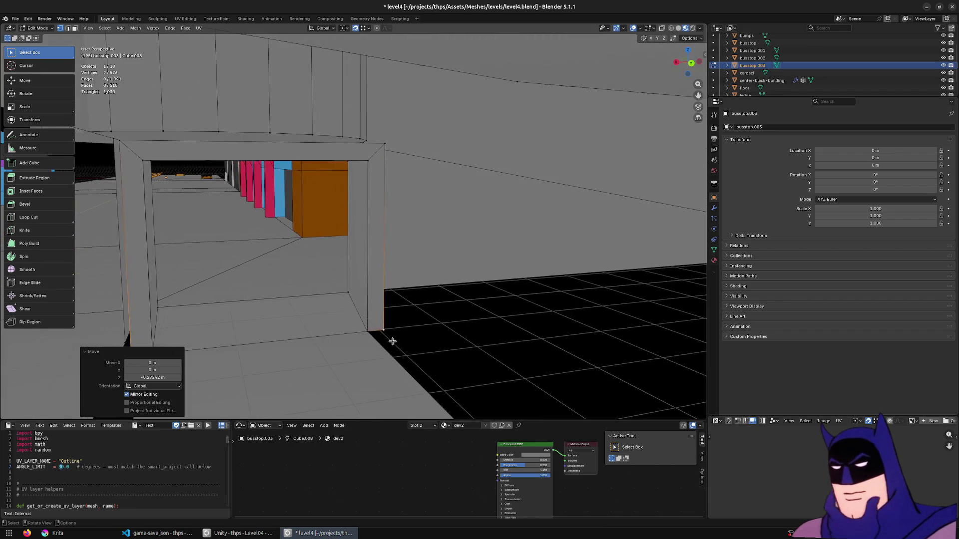
mouse_move(405, 229)
middle_down()
mouse_move(445, 220)
mouse_move(470, 240)
middle_up()
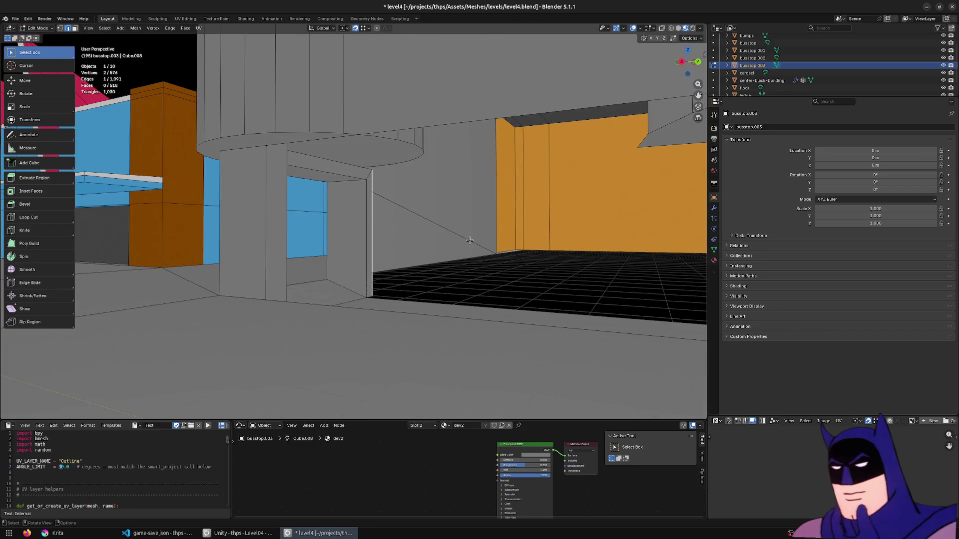
shift+click(299, 156)
mouse_move(298, 156)
ctrl+middle_down()
mouse_move(323, 274)
mouse_move(379, 189)
ctrl+middle_up()
key(e)
key(x)
click(418, 110)
mouse_move(419, 109)
middle_down()
mouse_move(499, 297)
mouse_move(468, 317)
mouse_move(469, 305)
mouse_move(268, 200)
middle_up()
shift+click(255, 206)
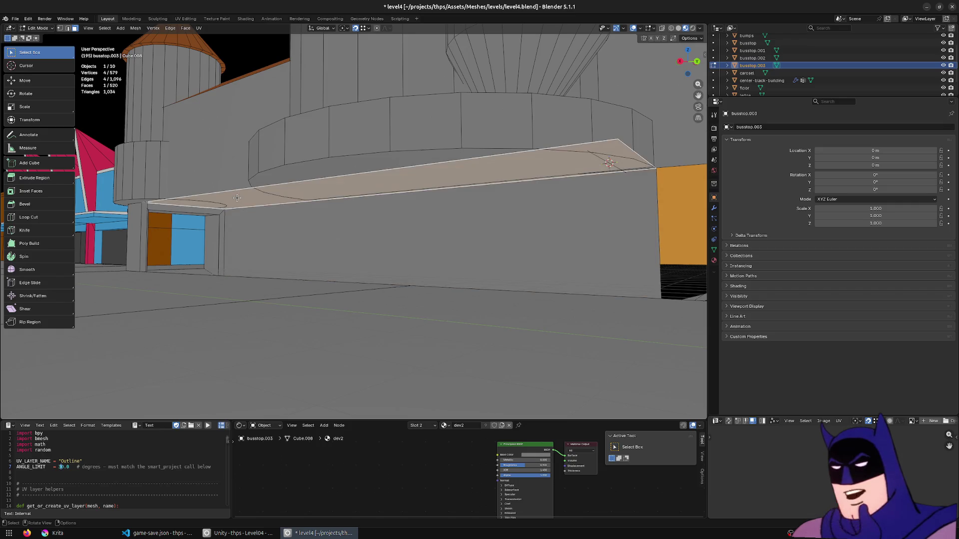
Move the new face about 1.07 m along Y and delete the stray edge
middle_drag(531, 200, 622, 217)
key(g)
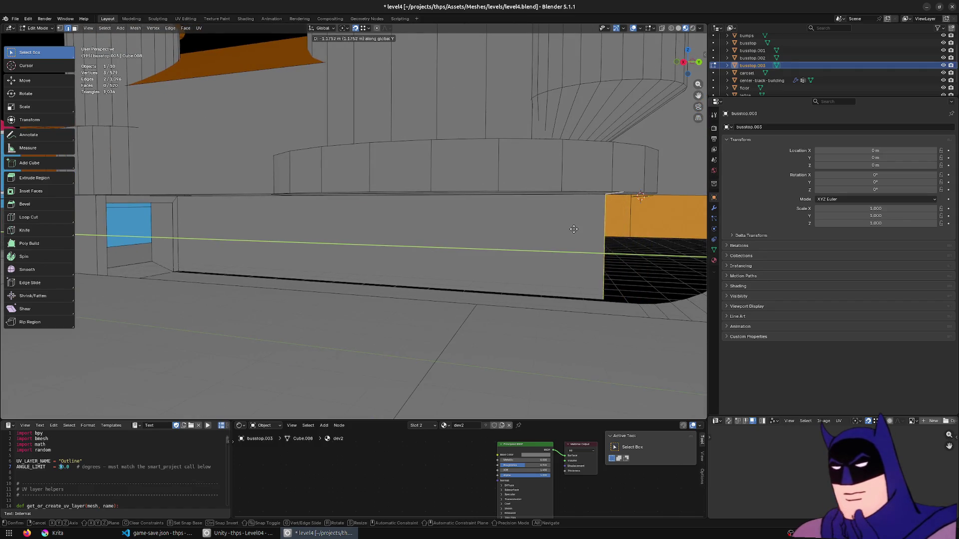
click(576, 231)
middle_drag(578, 238, 564, 226)
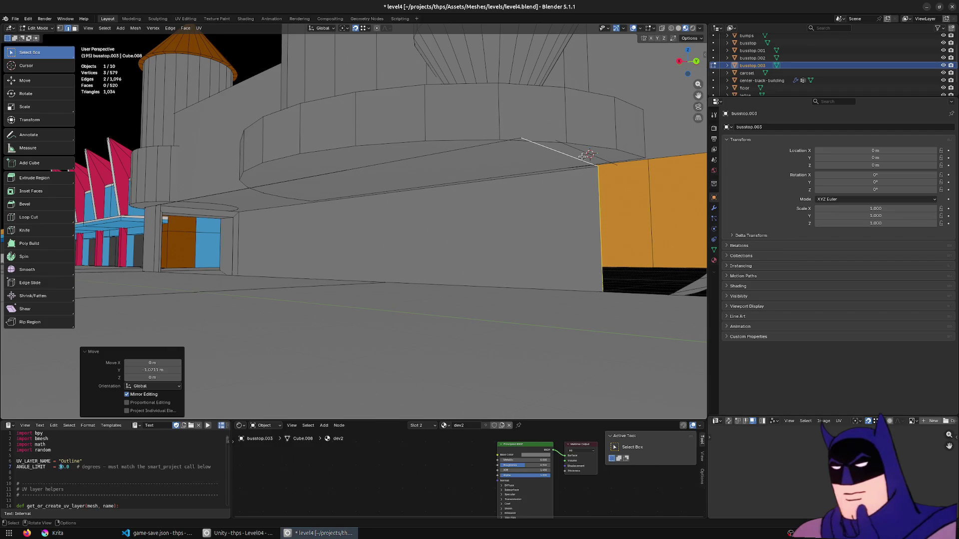
key(x)
click(577, 149)
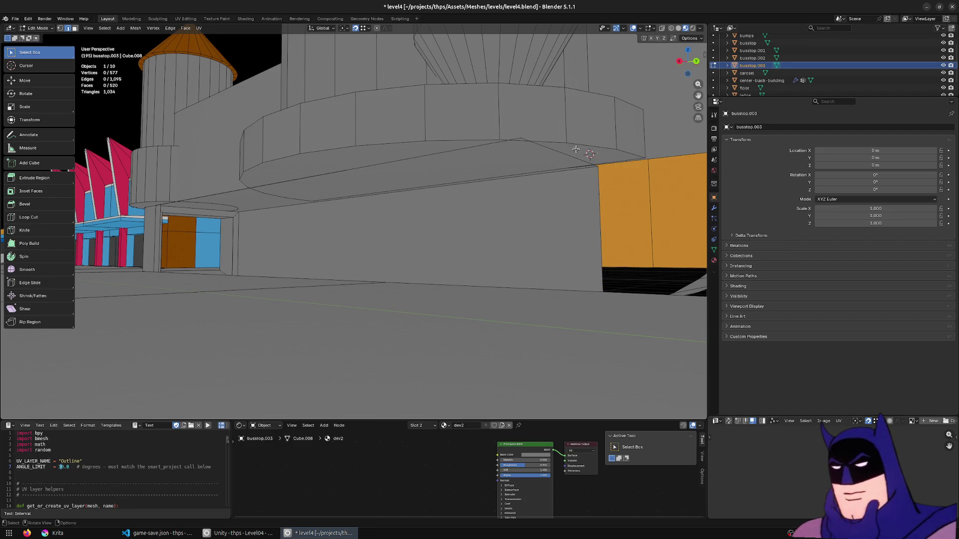
Shift the selection about 1.09 m along Y to close the gap
middle_drag(594, 189, 620, 215)
key(g)
key(y)
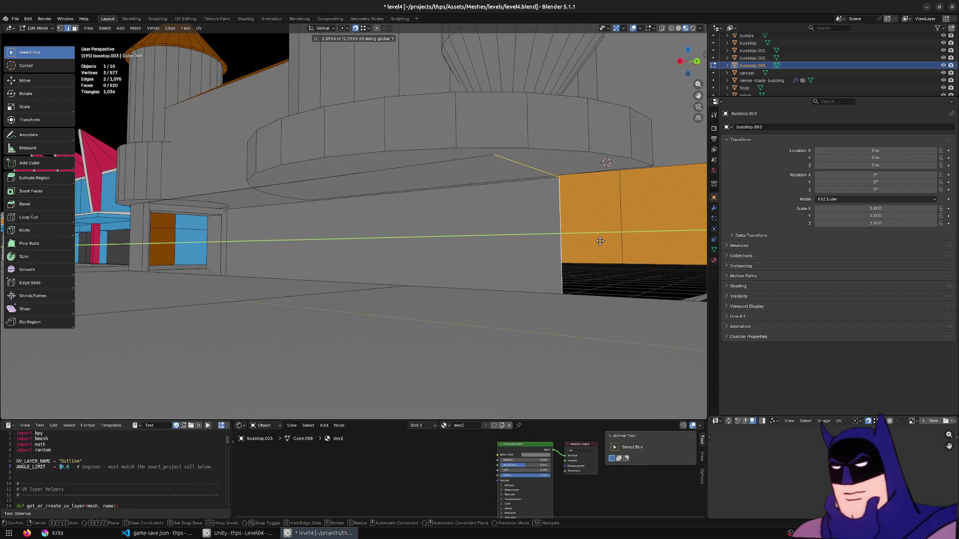
click(600, 241)
middle_drag(600, 242, 581, 290)
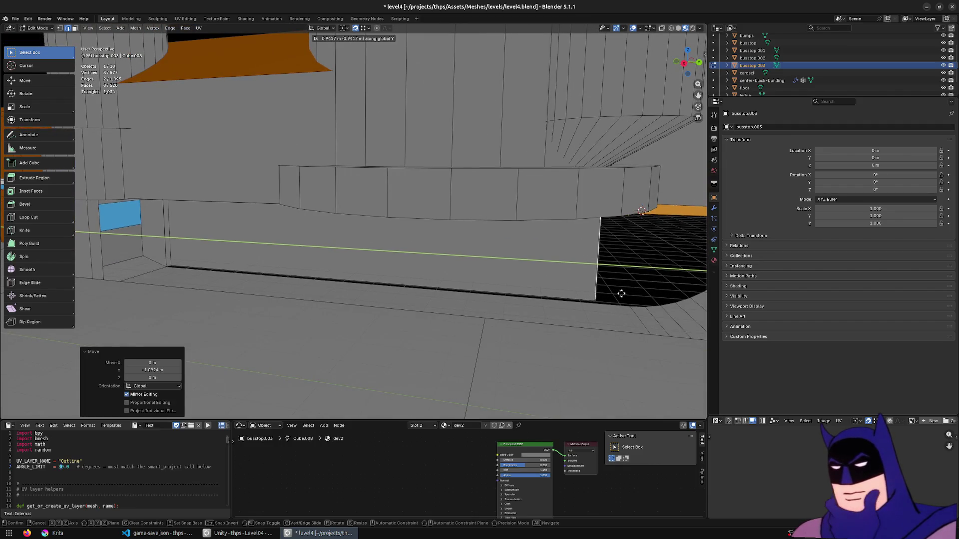
Extrude the bottom edge 3.88 m along Y toward the pink-edged wall
click(594, 295)
mouse_move(594, 295)
middle_down()
mouse_move(604, 290)
mouse_move(561, 242)
mouse_move(589, 284)
mouse_move(556, 285)
middle_up()
key(e)
key(y)
click(582, 232)
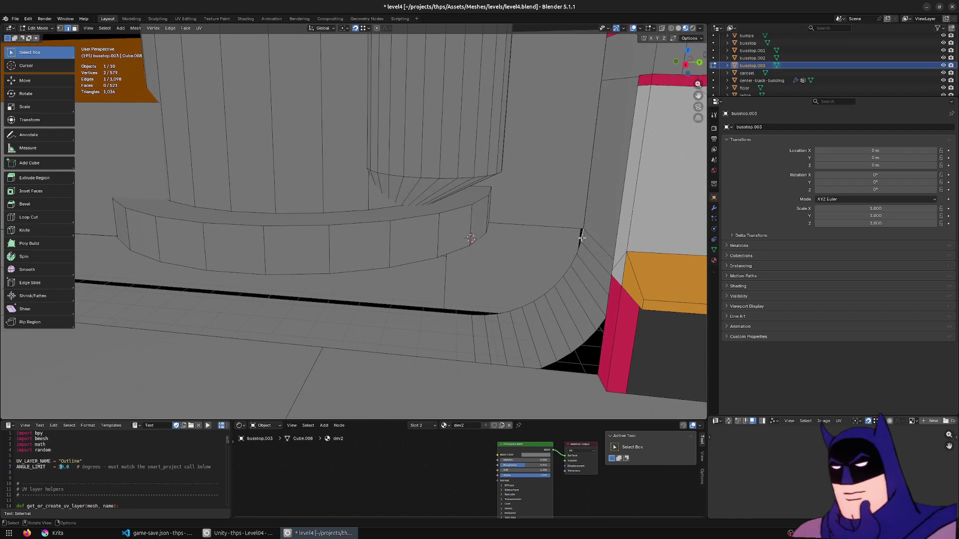
Extrude an edge 0.28 m along X along the bench, then undo it
middle_drag(582, 239, 284, 254)
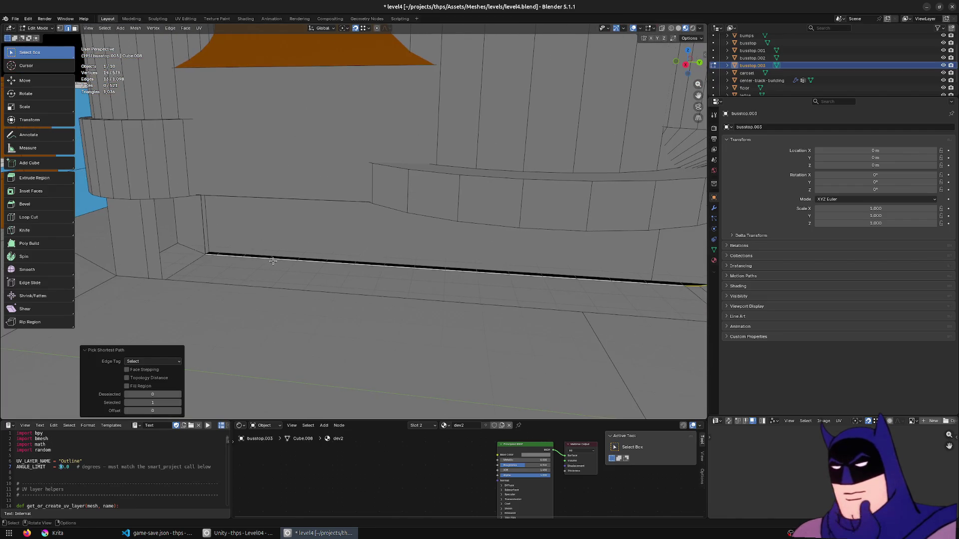
mouse_move(272, 261)
middle_down()
mouse_move(561, 206)
mouse_move(526, 263)
mouse_move(459, 289)
middle_up()
key(e)
key(x)
click(300, 261)
key(ctrl+z)
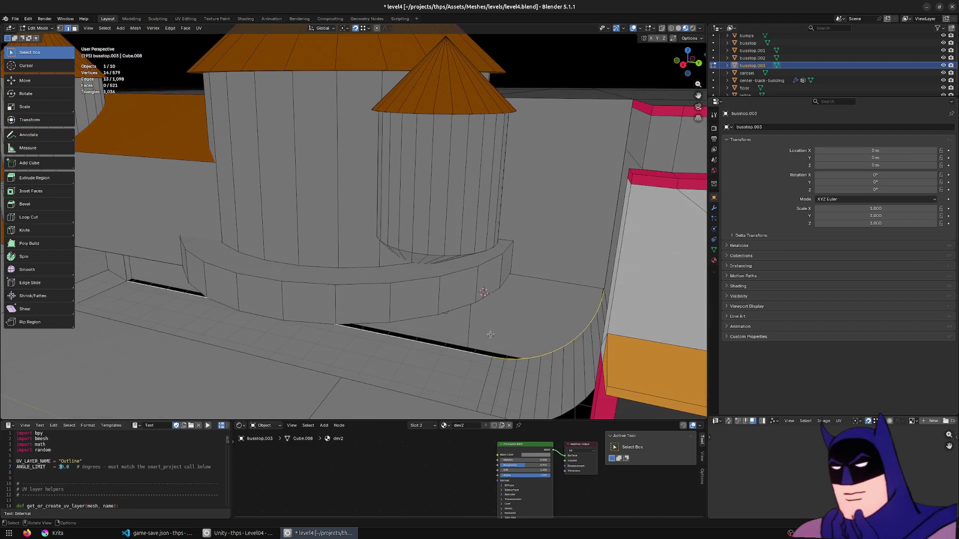
Move the selected face 0.28 m along X instead
key(g)
mouse_move(490, 334)
middle_down()
mouse_move(433, 378)
mouse_move(575, 326)
mouse_move(265, 338)
middle_up()
click(493, 345)
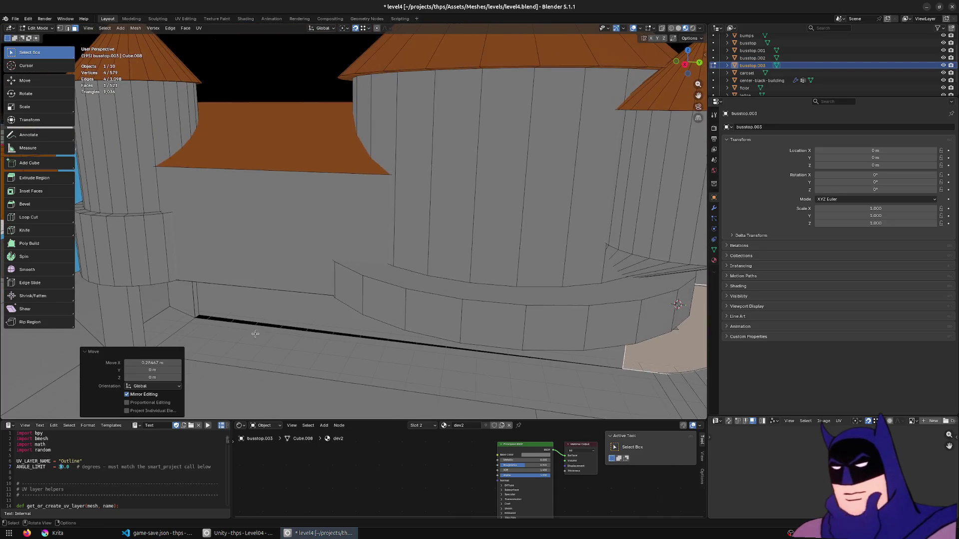
click(218, 321)
click(209, 316)
Merge all vertices by distance, return to Object Mode, and switch to Unity
key(a)
key(m)
click(340, 316)
key(Tab)
mouse_move(341, 316)
middle_down()
mouse_move(408, 295)
mouse_move(209, 484)
middle_up()
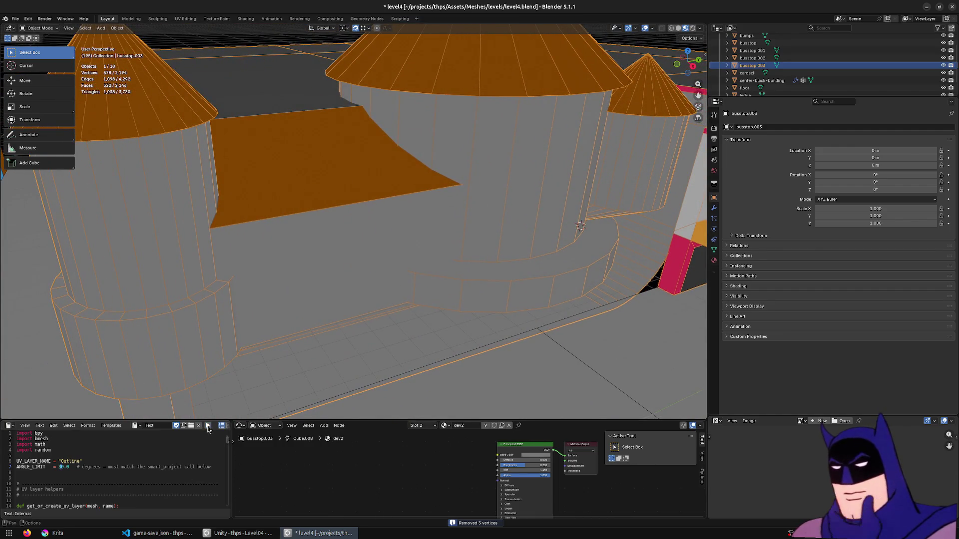
middle_drag(320, 325, 402, 273)
key(alt+Tab)
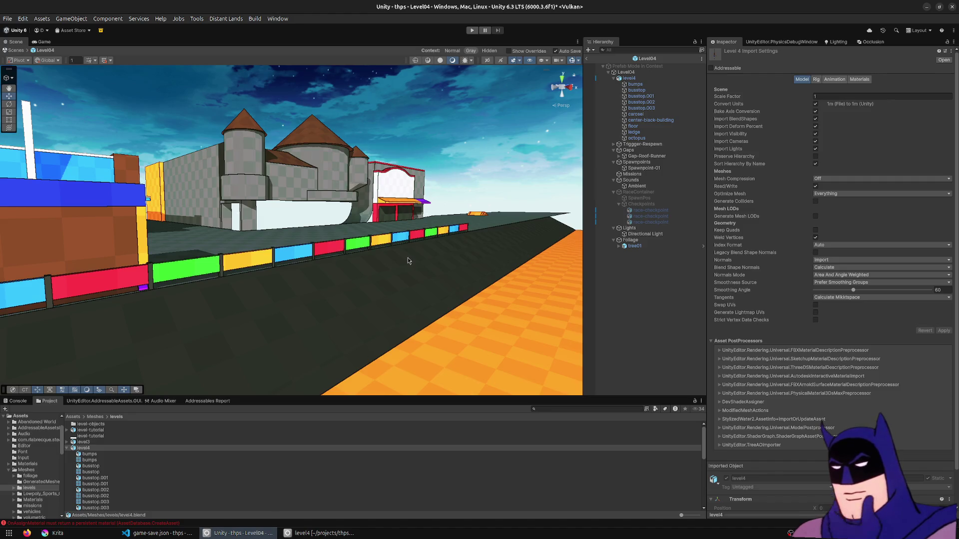
Fly the Scene camera toward the re-imported bus stop and start playing Level04
mouse_move(395, 256)
right_down()
mouse_move(388, 240)
mouse_move(491, 240)
mouse_move(222, 305)
mouse_move(384, 263)
mouse_move(302, 304)
mouse_move(338, 265)
mouse_move(462, 255)
right_up()
click(472, 31)
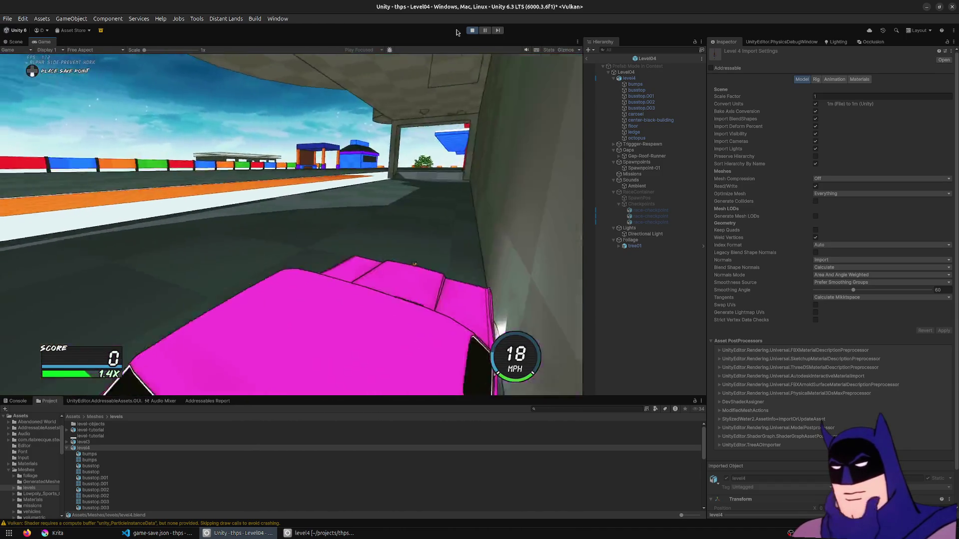
Open the replay editor from the pause menu, use the static camera, then stop the playtest
key(Escape)
key(Return)
key(c)
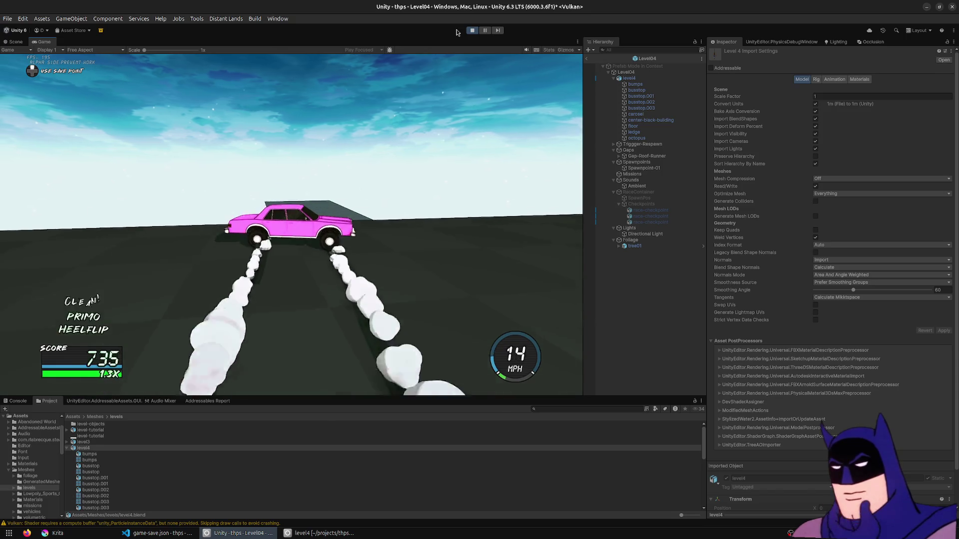
click(472, 31)
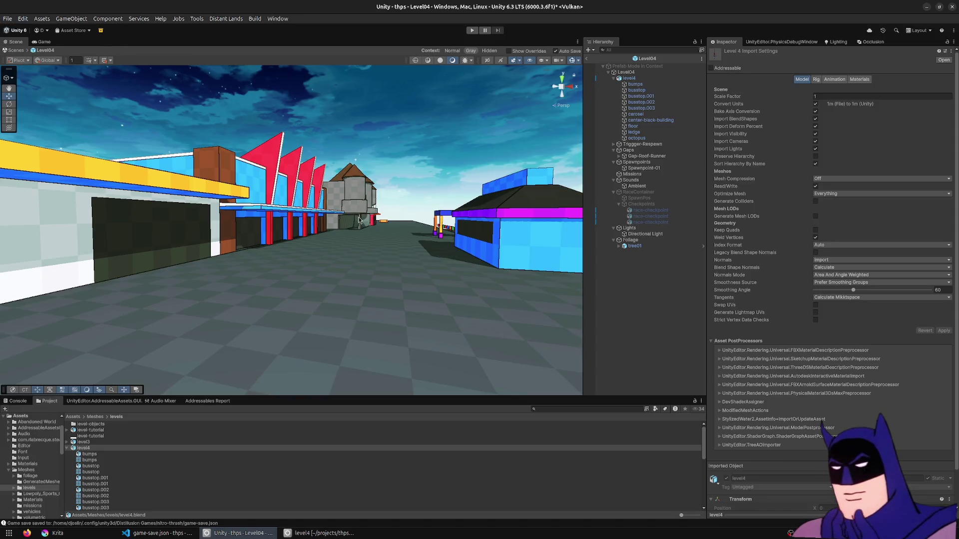
Fly the Scene camera over the skate area, then turn toward the row of buildings
right_drag(357, 291, 306, 247)
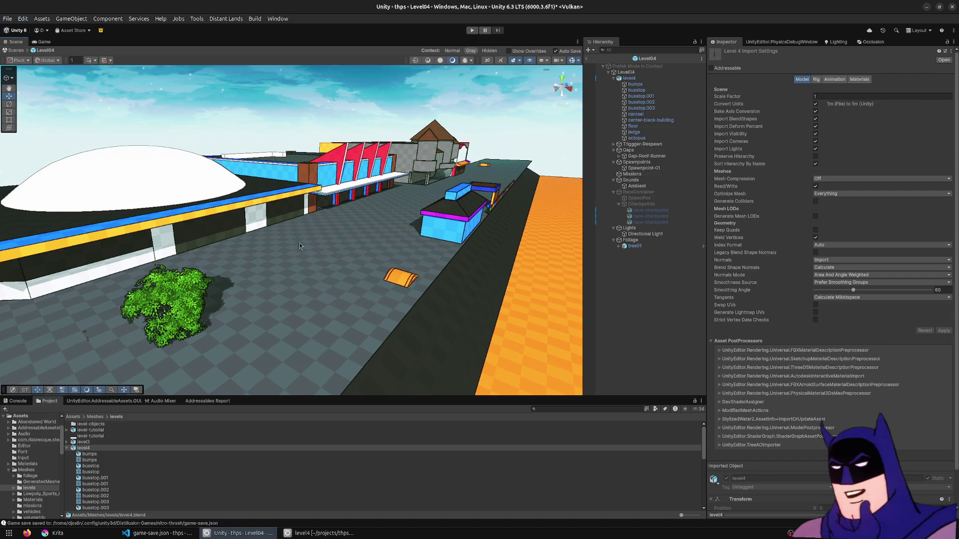
mouse_move(309, 191)
right_down()
mouse_move(275, 171)
mouse_move(377, 142)
mouse_move(106, 165)
mouse_move(262, 222)
mouse_move(436, 258)
right_up()
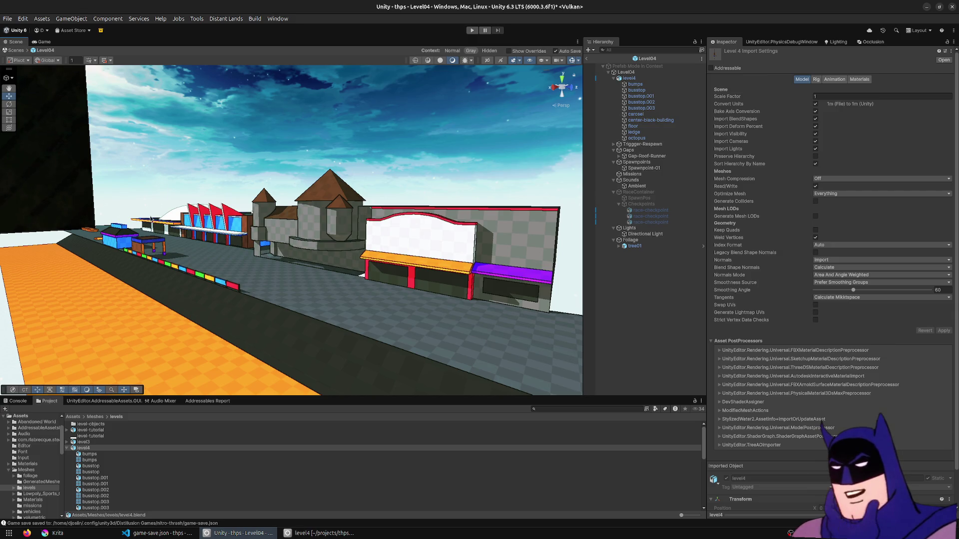
right_drag(112, 246, 108, 238)
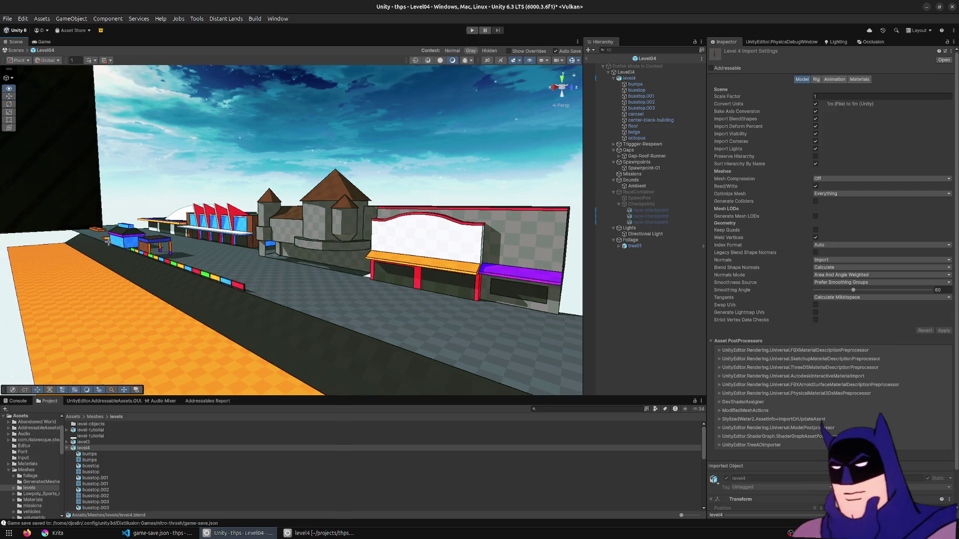